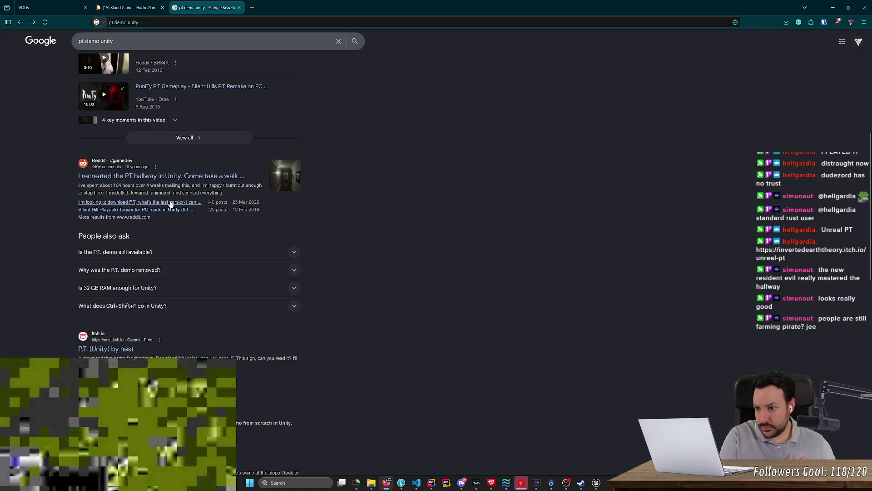
Step: Read the Reddit thread about downloading the P.T. demo, then close its tab
left_click(170, 203)
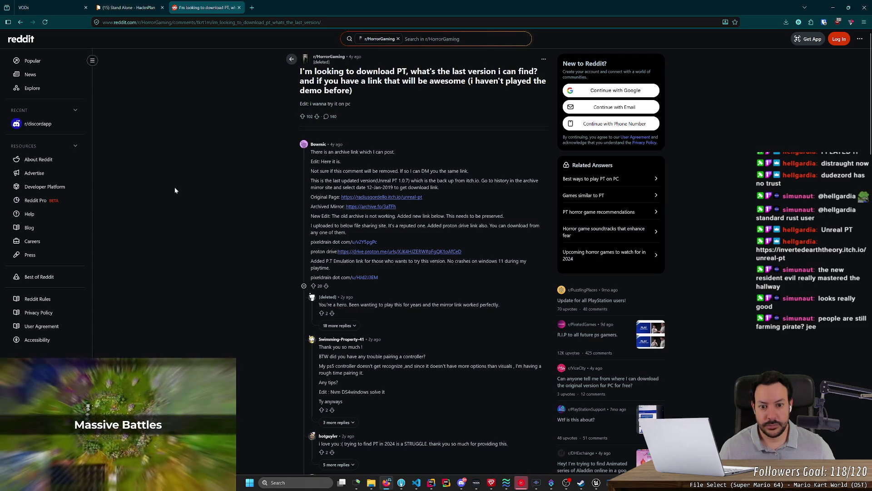
middle_click(180, 3)
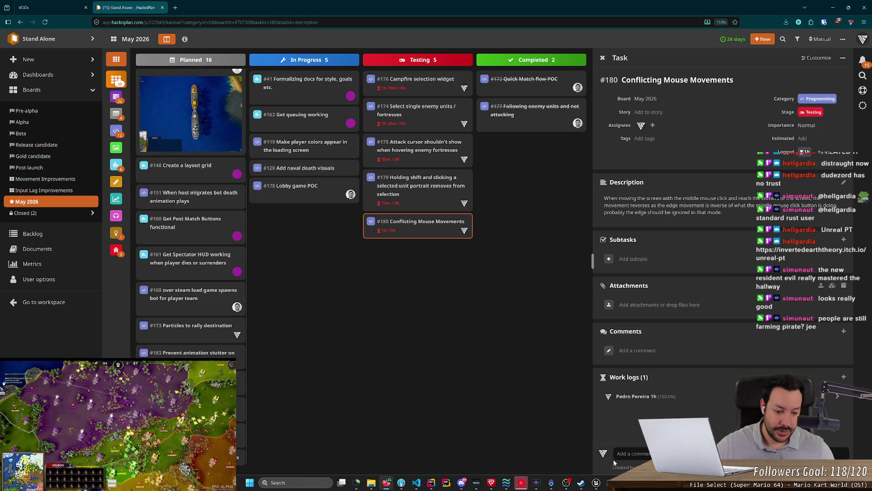
Step: Close Task Manager from its taskbar jump list
key("ctrl+shift+Escape")
right_click(611, 483)
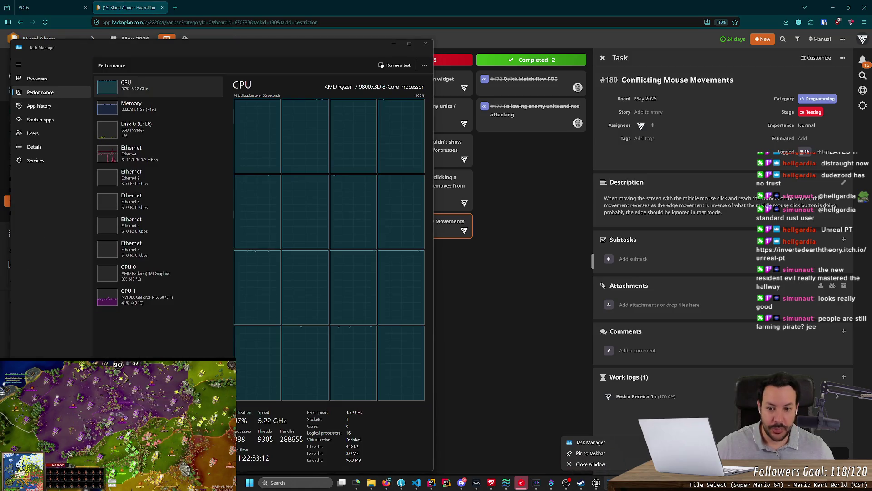
left_click(604, 464)
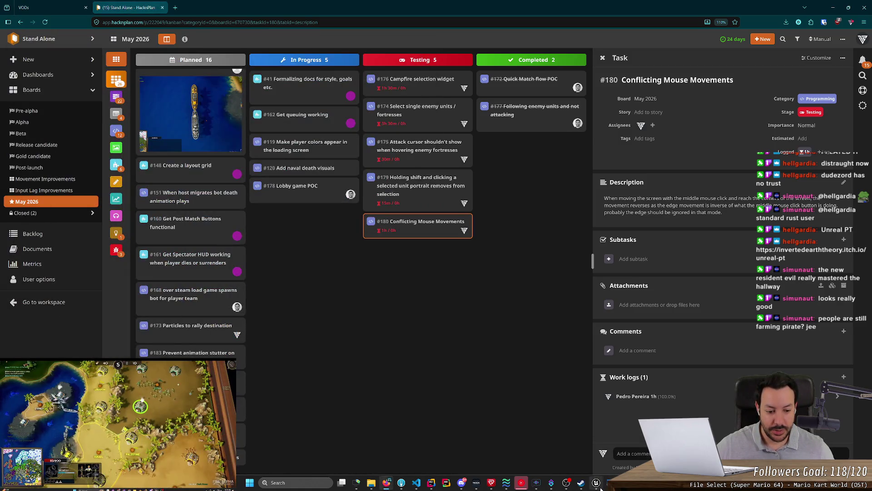
Step: Check the Unreal Editor's packaging Output Log, then return to the HacknPlan board
left_click(596, 482)
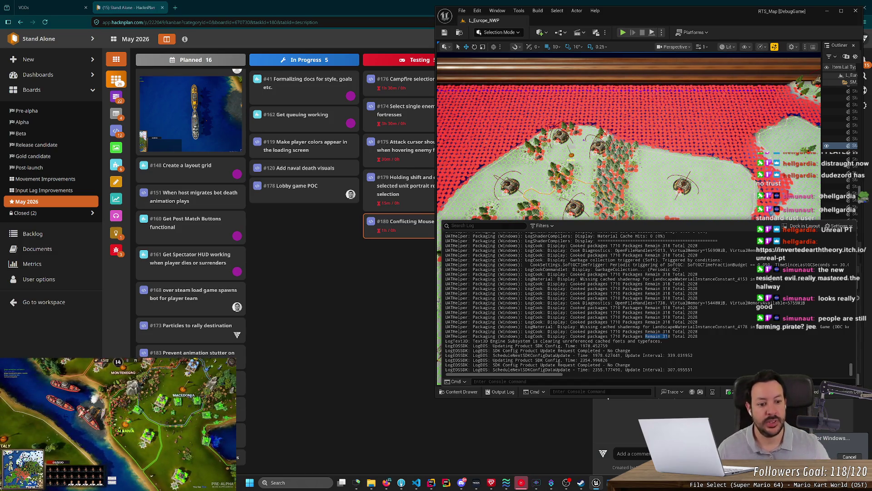
scroll(645, 302, "up", 2)
scroll(645, 318, "down", 2)
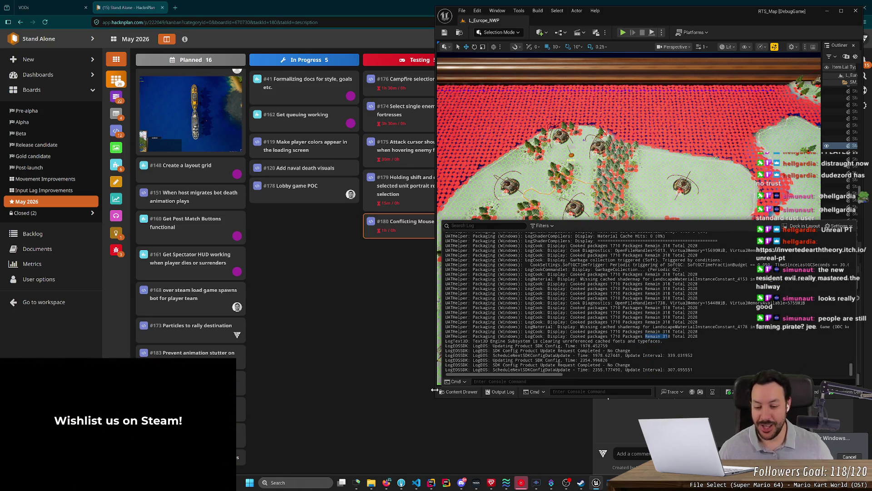
left_click(352, 354)
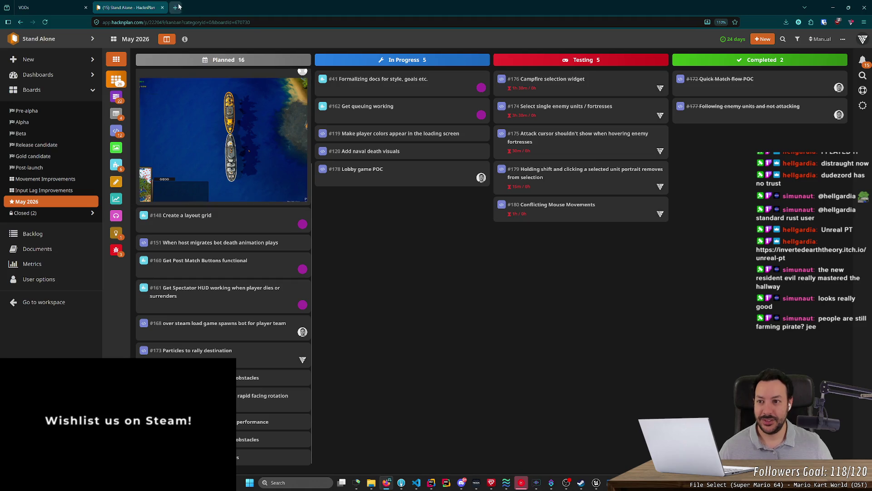
Step: Load news.ycombinator.com in a new tab, view the jobs page, then go back to the front page
left_click(175, 7)
type("news.ycombinator.com")
key("Return")
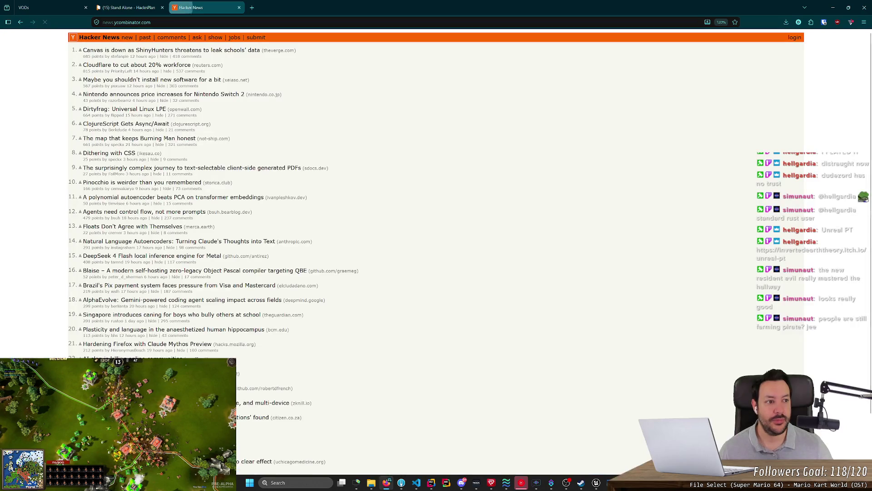
left_click(230, 39)
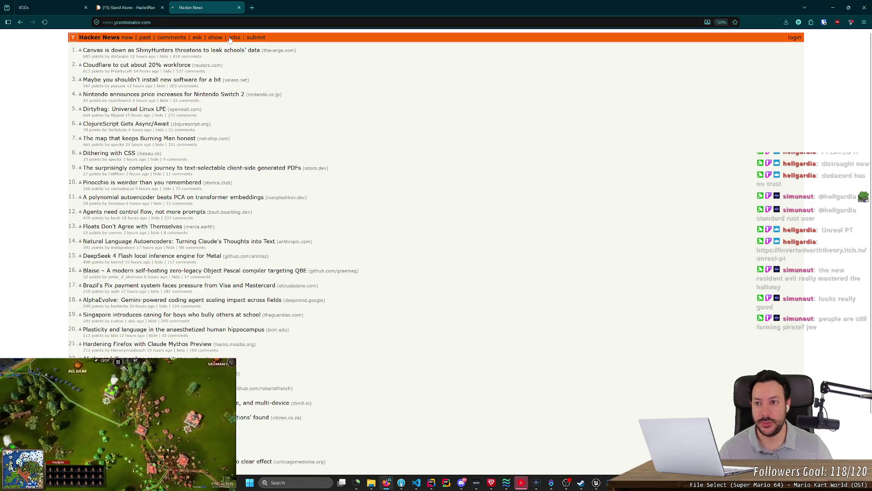
key("alt+Left")
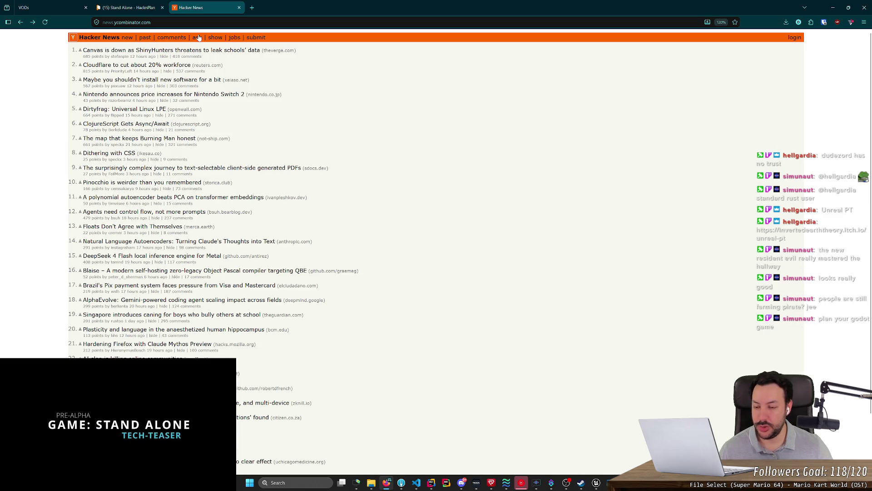
Step: Search the web for 'godot' in a new tab and open the official Godot Engine site
key("ctrl+t")
type("godot")
key("Return")
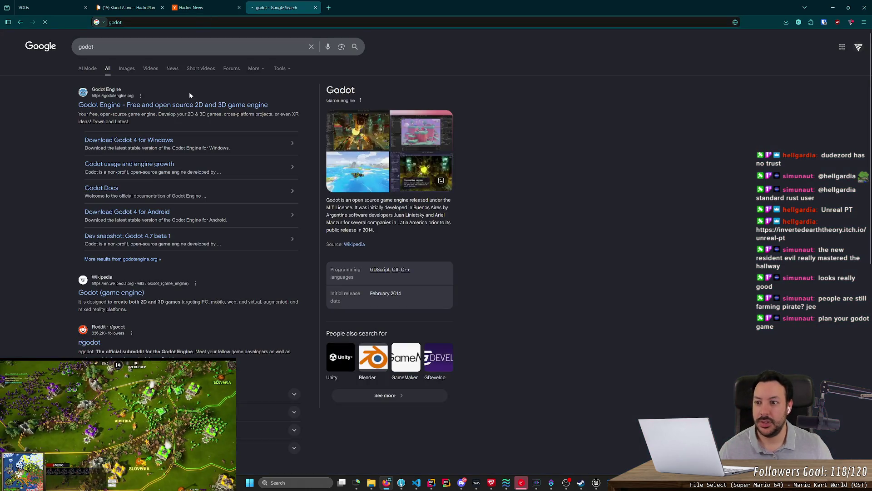
left_click(182, 105)
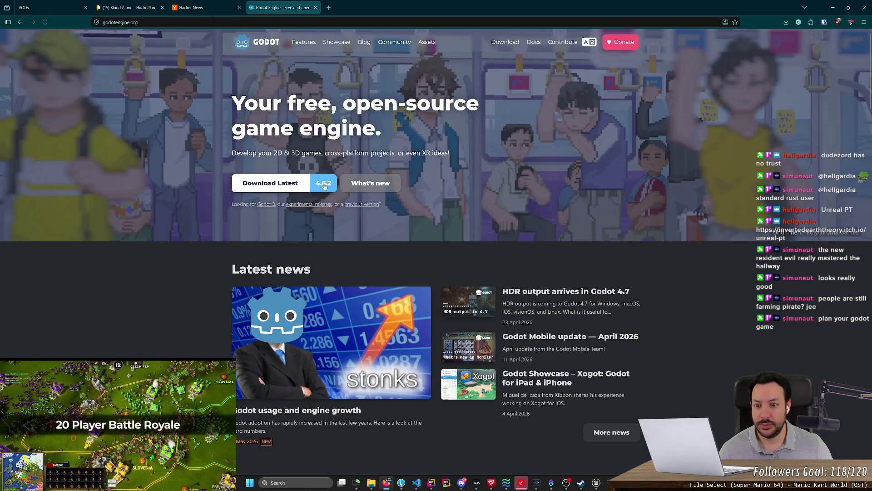
Step: Start the Godot 4.6.2 Windows download, dismissing the donation popup and the downloads panel
left_click(323, 186)
left_click(455, 146)
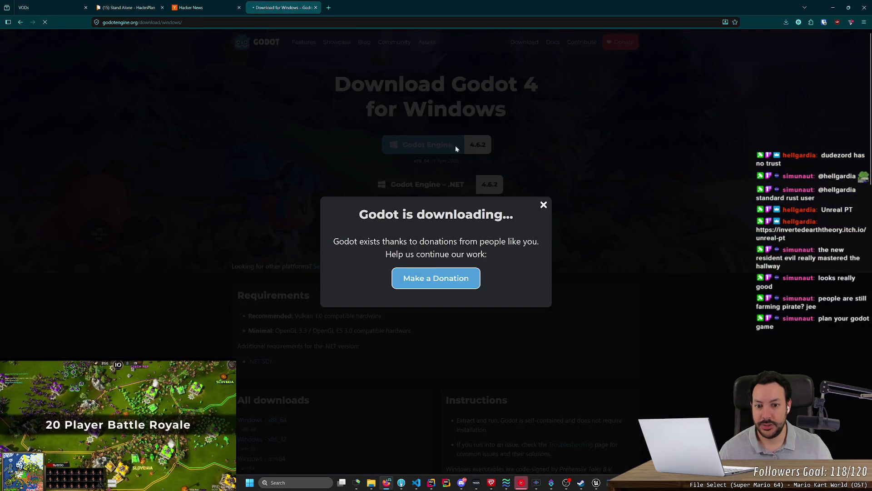
left_click(544, 205)
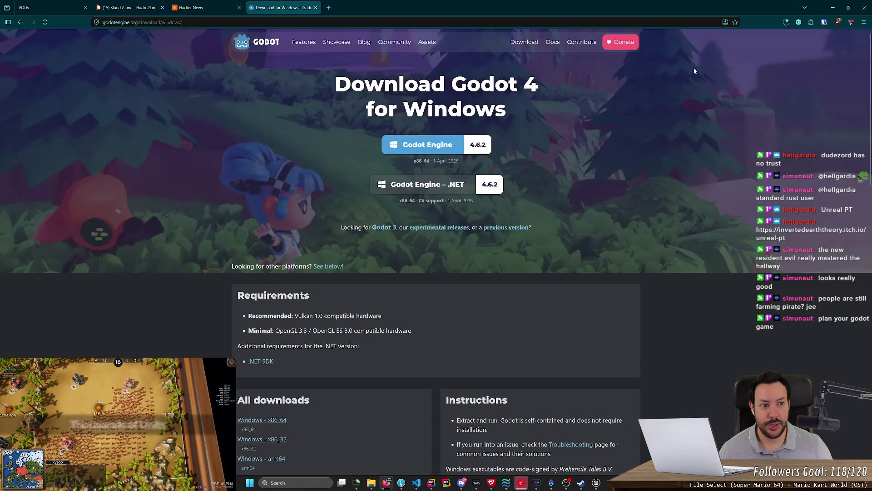
left_click(786, 22)
left_click(439, 195)
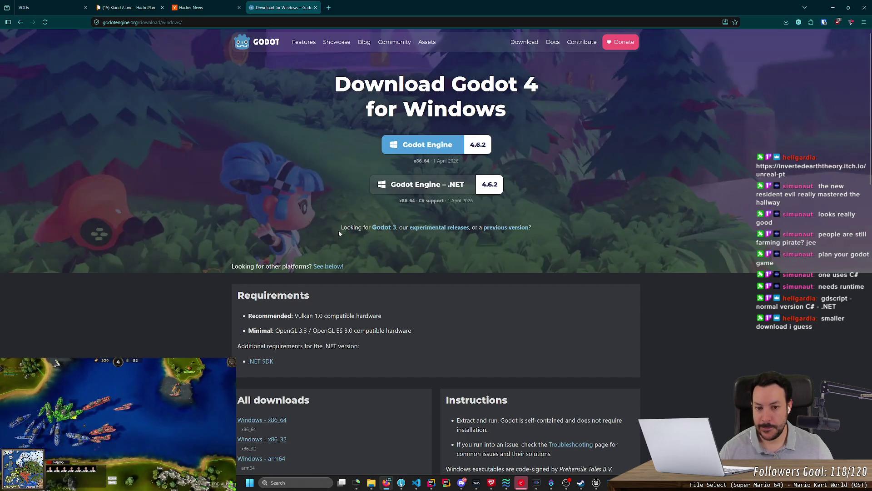
left_click(422, 145)
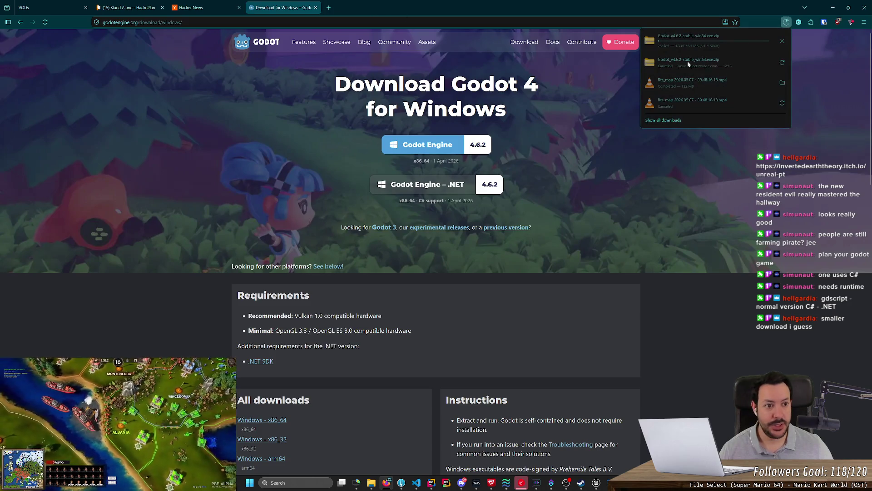
left_click(782, 41)
left_click(451, 183)
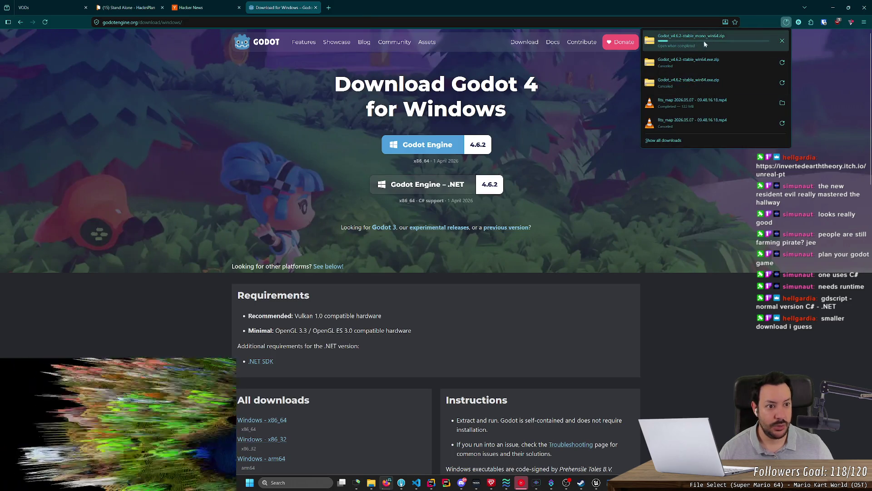
left_click(782, 41)
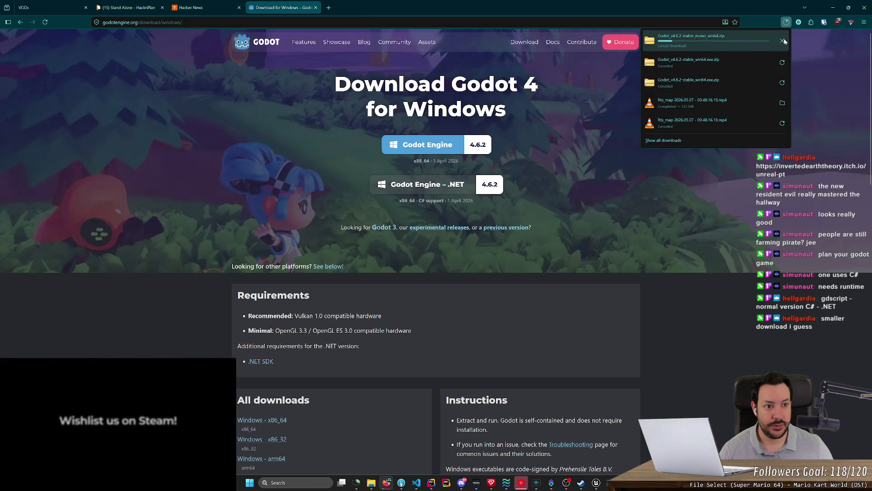
left_click(594, 140)
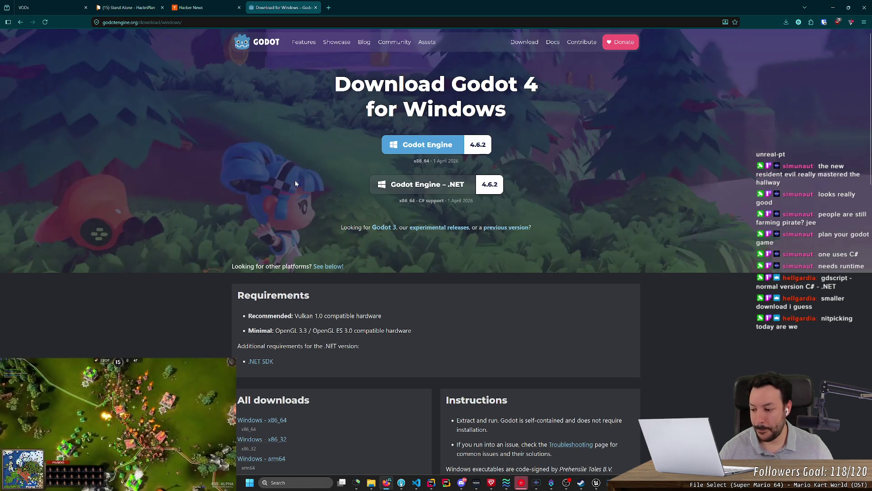
scroll(295, 183, "down", 2)
scroll(306, 171, "up", 2)
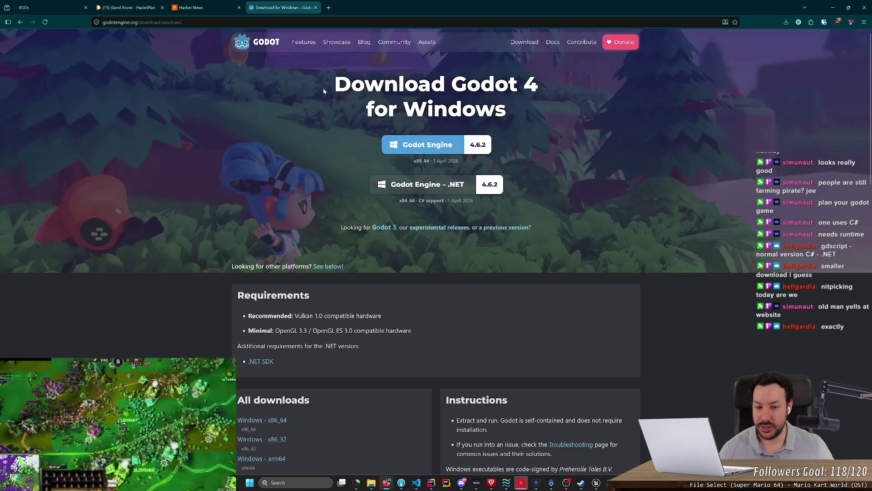
Step: Return via the Godot homepage to the Windows download page for 4.6.2 and scroll through it
left_click(252, 49)
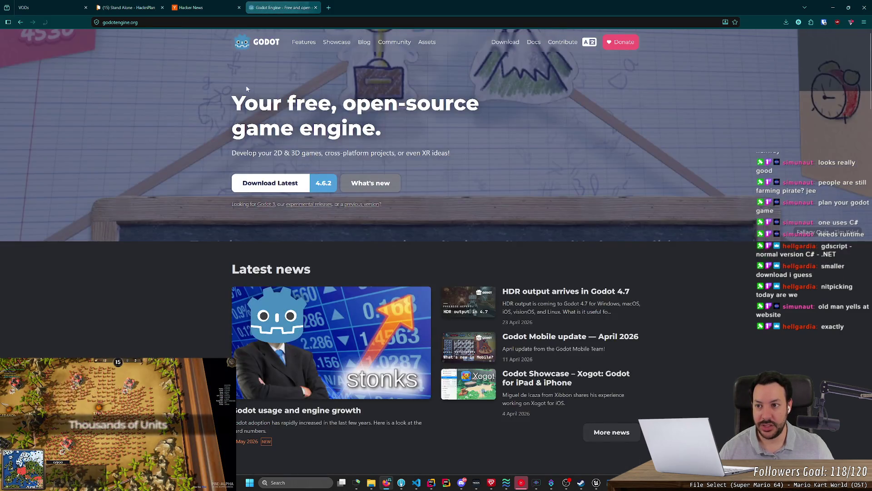
left_click(295, 185)
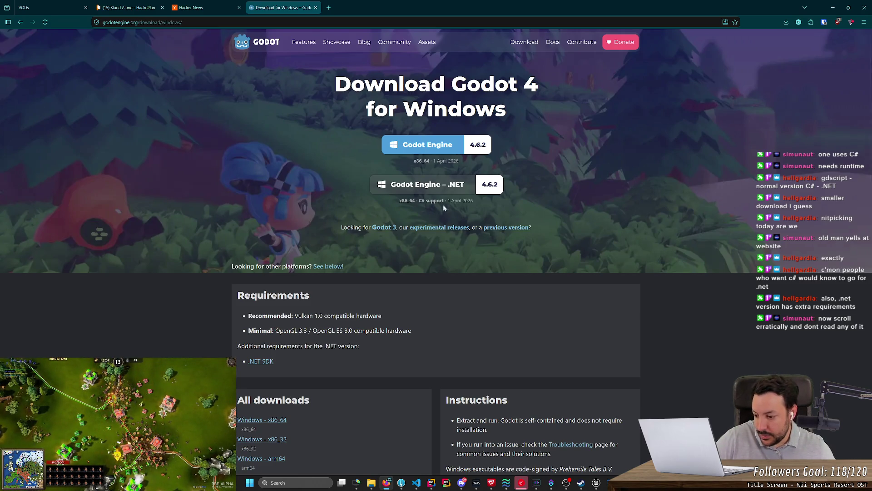
middle_click(430, 219)
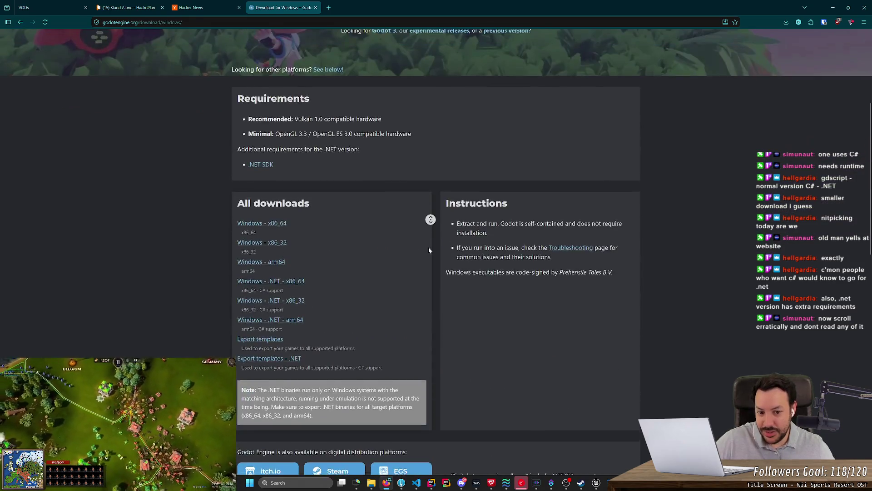
scroll(429, 250, "up", 4)
scroll(432, 182, "down", 15)
scroll(414, 318, "up", 15)
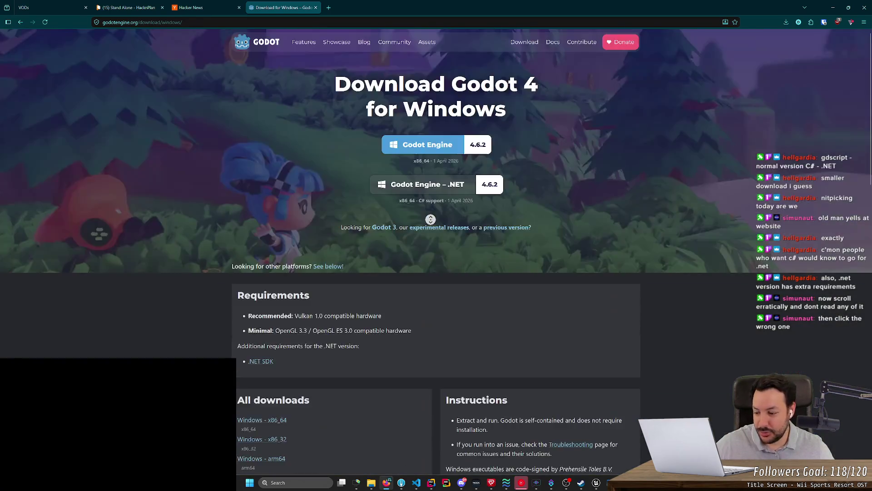
scroll(406, 295, "down", 15)
scroll(417, 326, "up", 15)
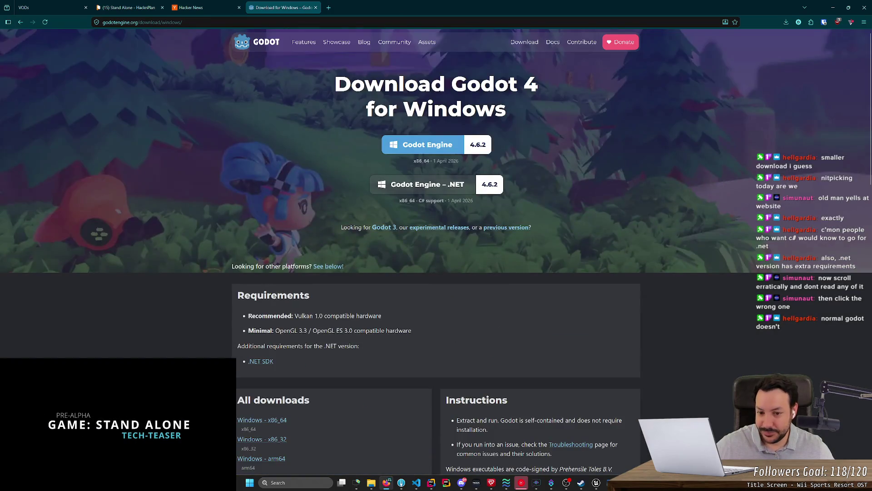
scroll(304, 118, "down", 3)
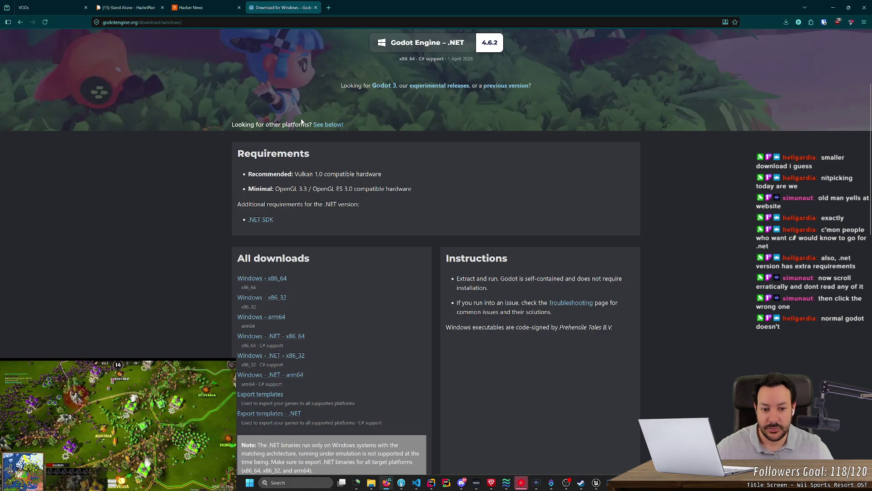
scroll(302, 123, "down", 3)
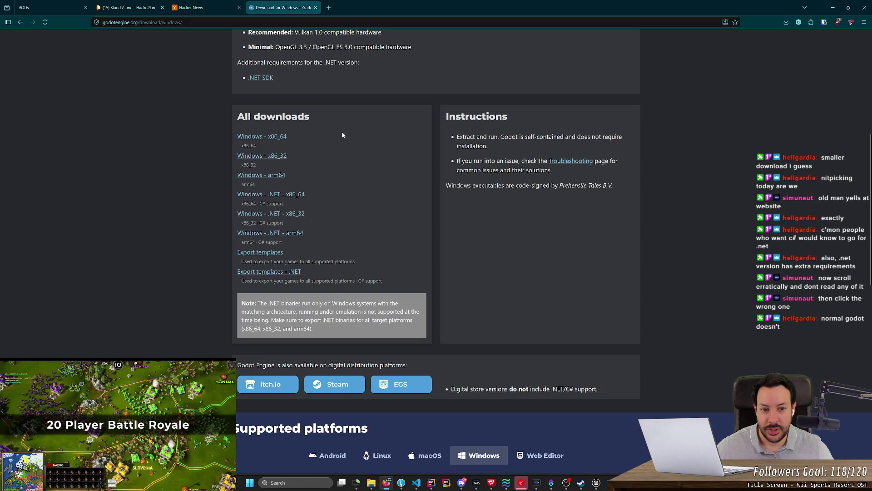
Step: Highlight the 'Godot is self-contained' and digital store version notes, then open the Features page
mouse_move(500, 137)
left_mouse_down()
mouse_move(548, 137)
mouse_move(550, 146)
mouse_move(568, 136)
left_mouse_up()
left_click(534, 147)
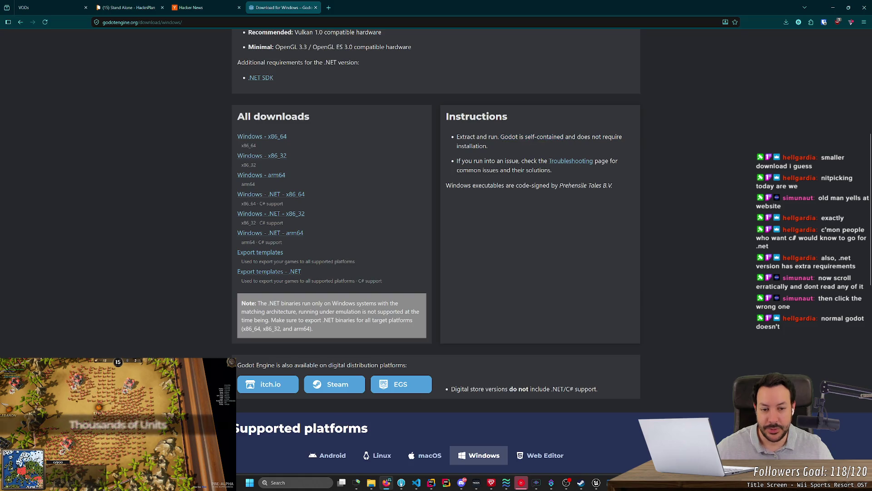
left_click_drag(501, 136, 563, 136)
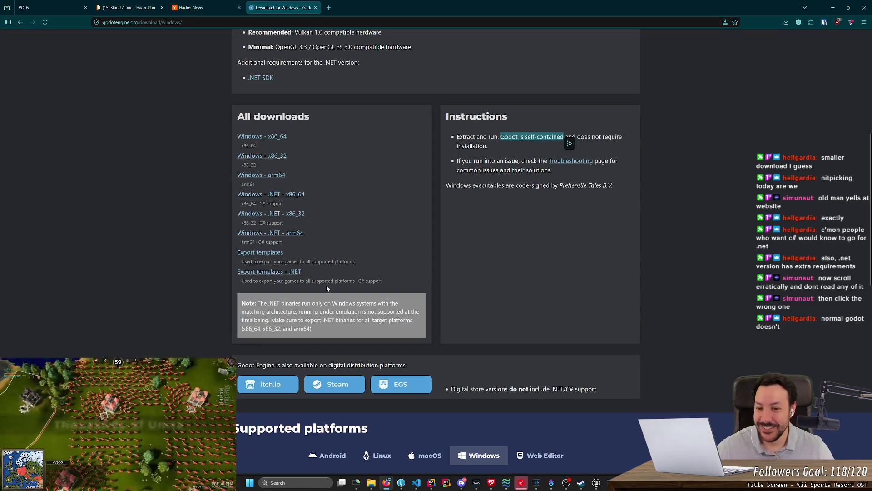
left_click(226, 319)
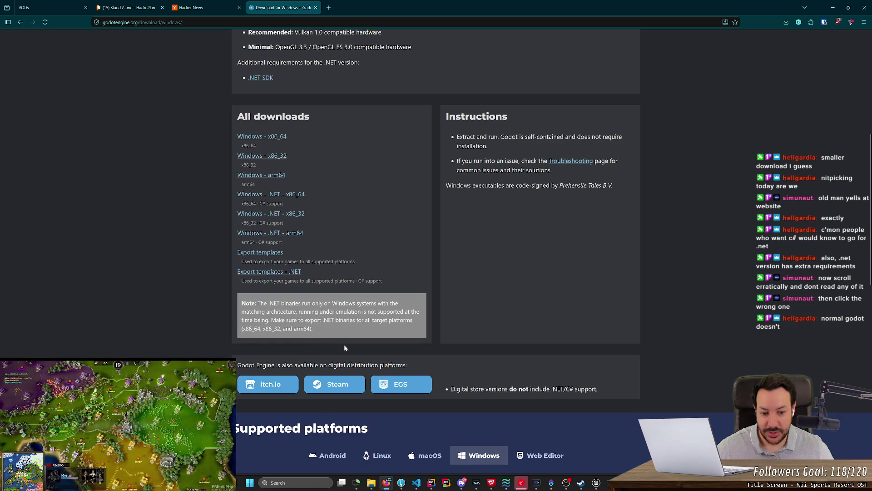
left_click_drag(453, 389, 567, 389)
left_click(567, 390)
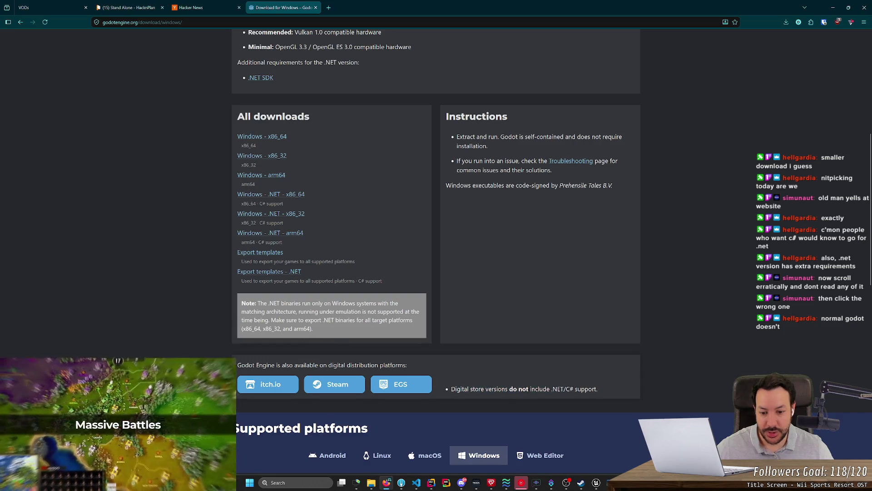
scroll(502, 328, "up", 6)
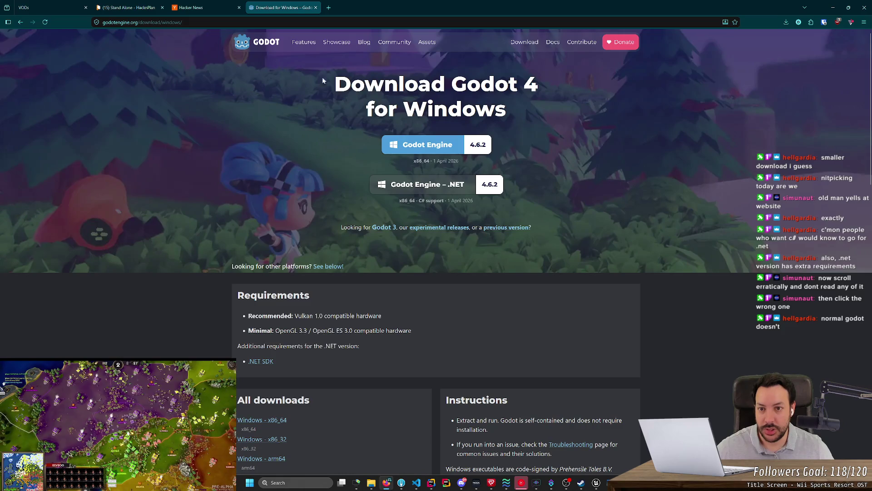
left_click(303, 42)
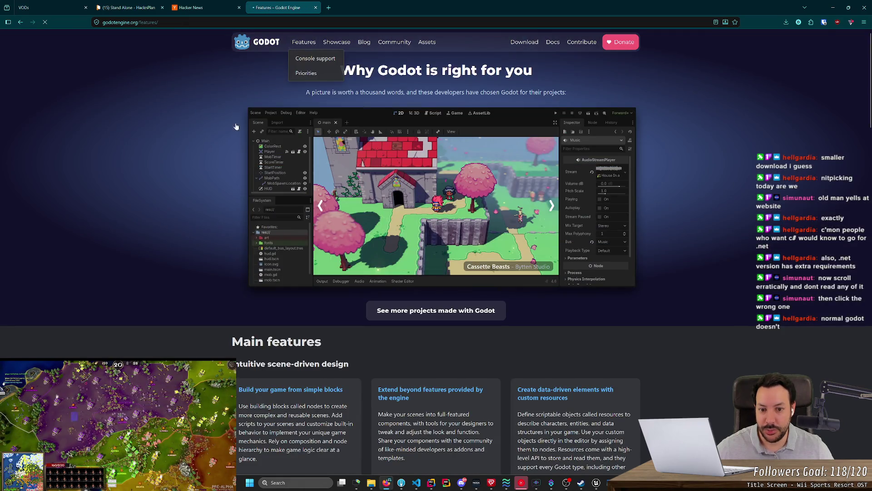
Step: Navigate back to the home page and forward again to the Features page
scroll(176, 177, "down", 5)
scroll(177, 177, "down", 4)
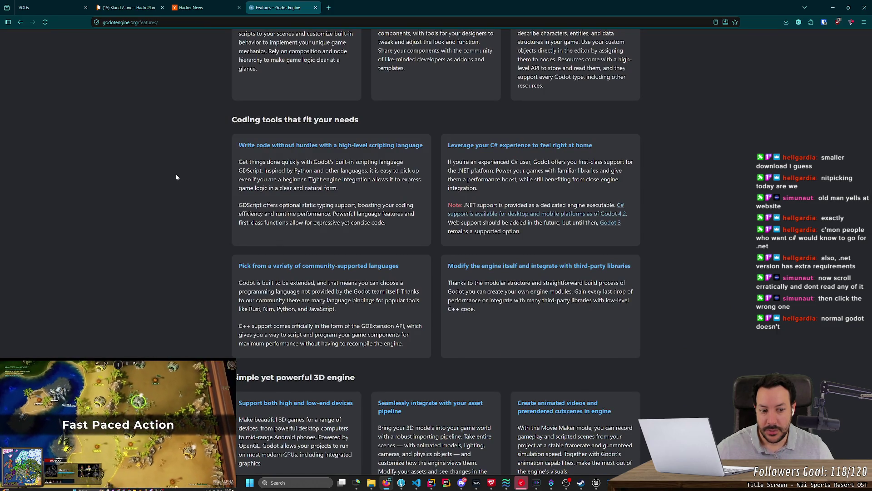
key("alt+Left")
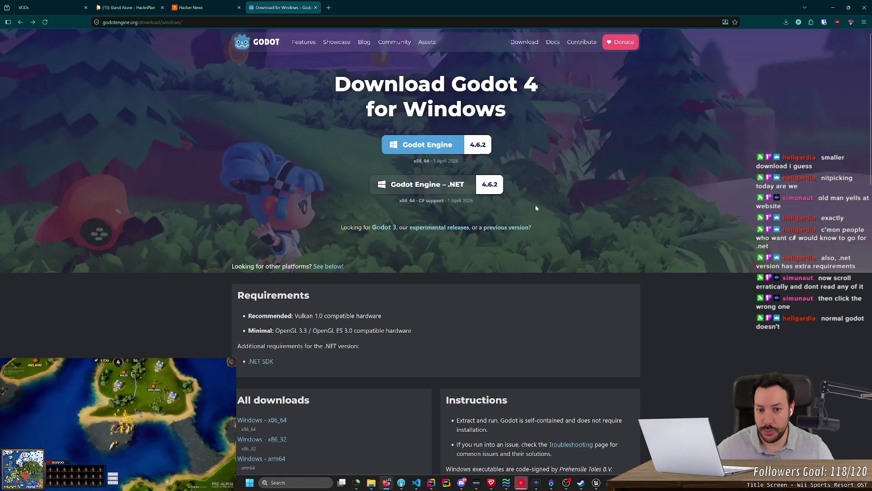
key("alt+Left")
key("alt+Right")
key("alt+Right")
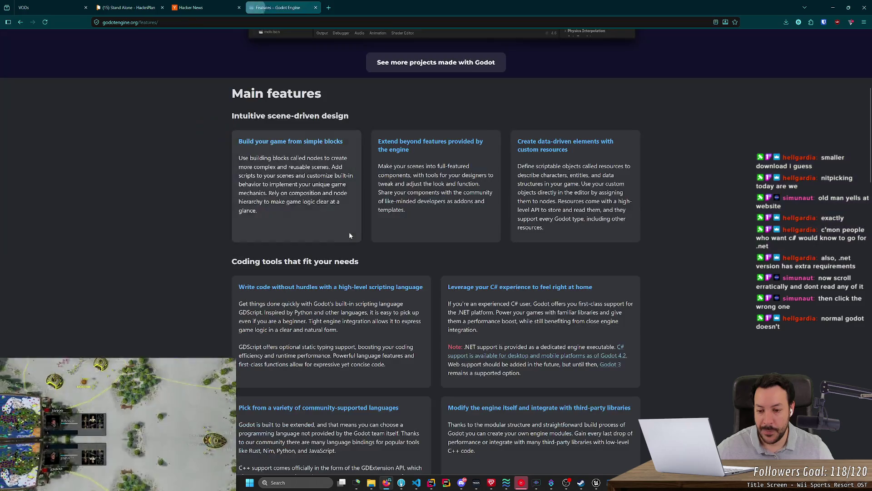
Step: Read the C# card's .NET notes and follow its 'C# support is available…' platform support link
scroll(226, 214, "down", 3)
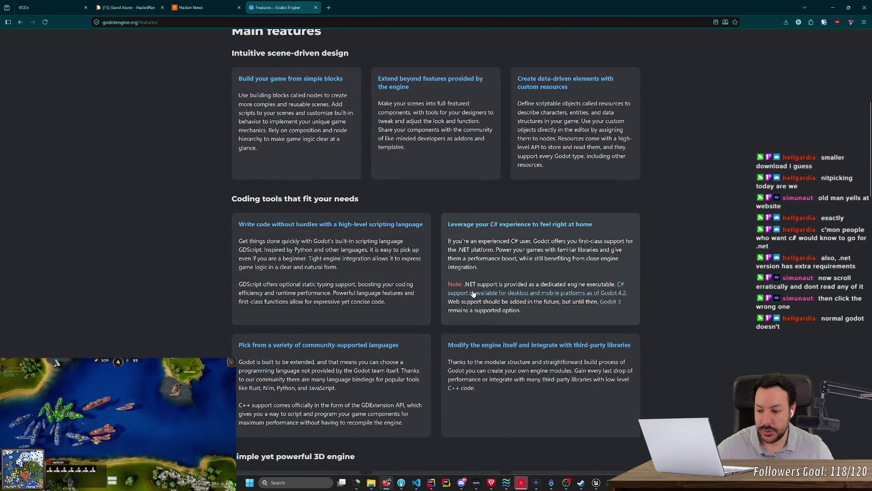
left_click_drag(448, 224, 592, 224)
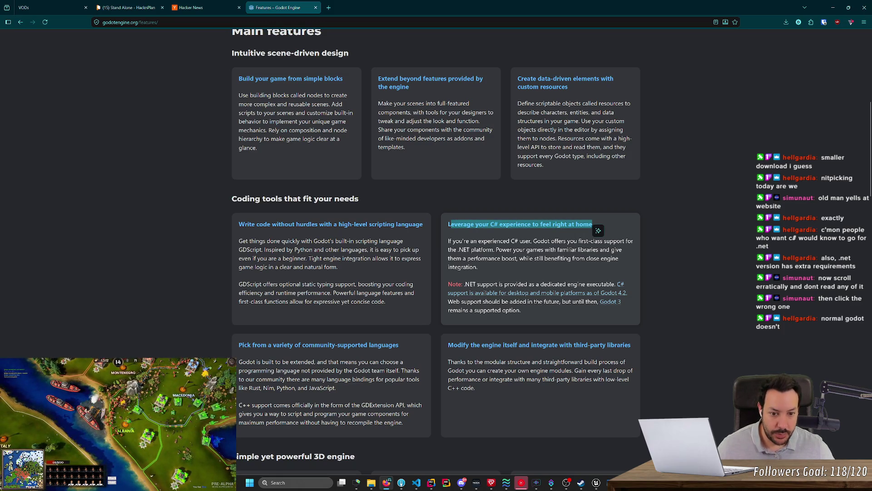
mouse_move(550, 241)
left_mouse_down()
mouse_move(633, 242)
mouse_move(469, 249)
mouse_move(600, 249)
mouse_move(597, 258)
mouse_move(456, 266)
mouse_move(467, 258)
mouse_move(582, 266)
left_mouse_up()
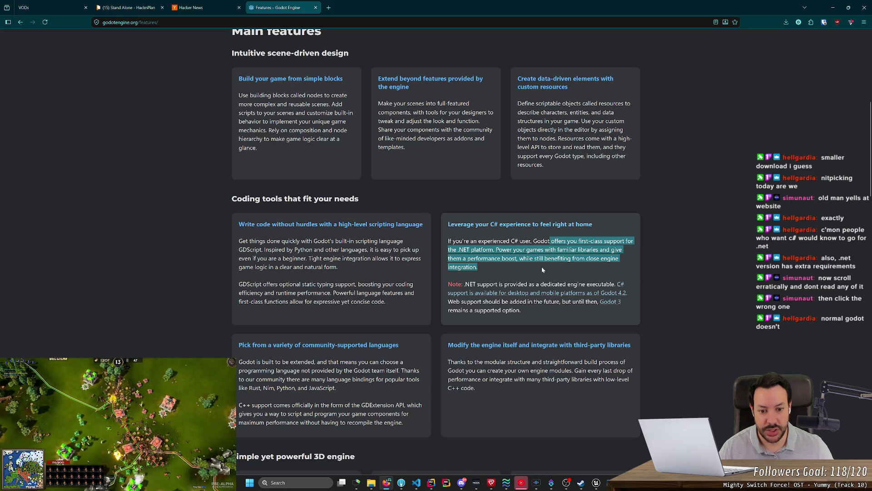
left_click(523, 269)
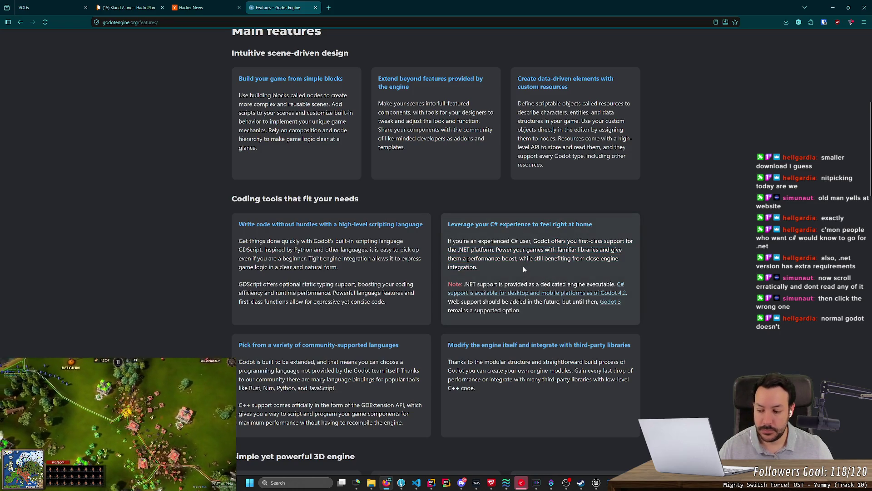
left_click_drag(464, 284, 579, 284)
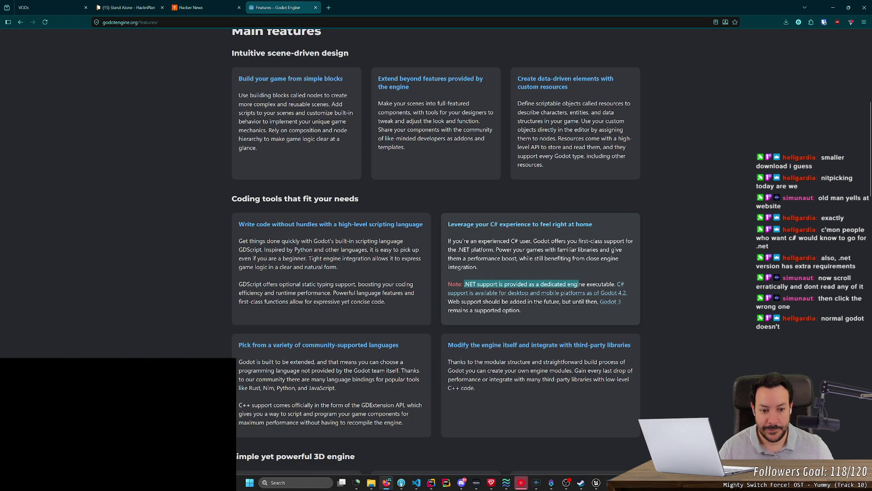
left_click(580, 284)
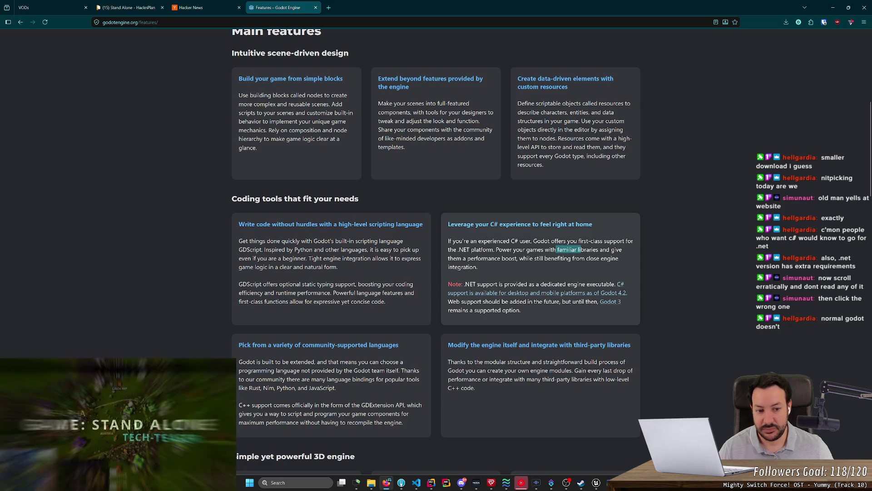
left_click_drag(599, 249, 557, 249)
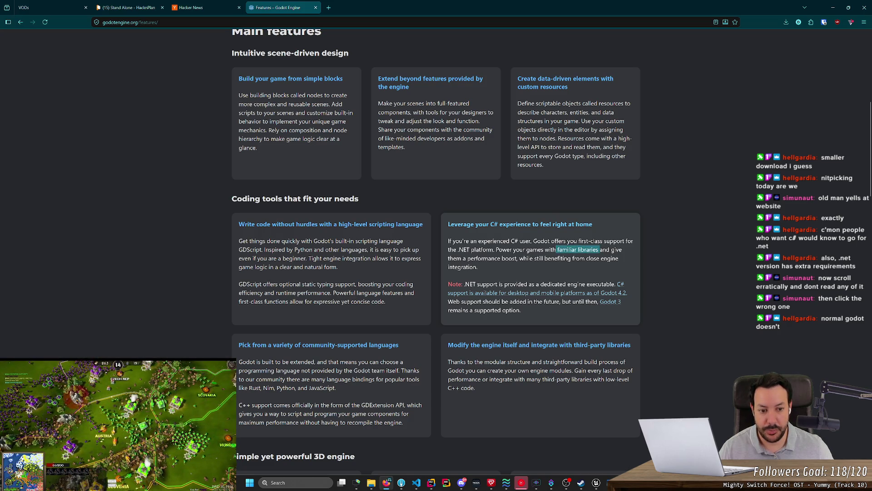
left_click(557, 249)
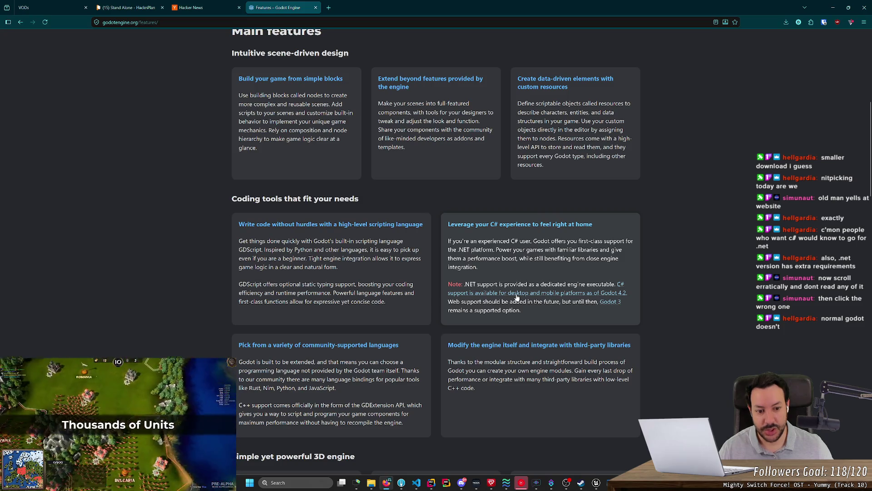
left_click(517, 297)
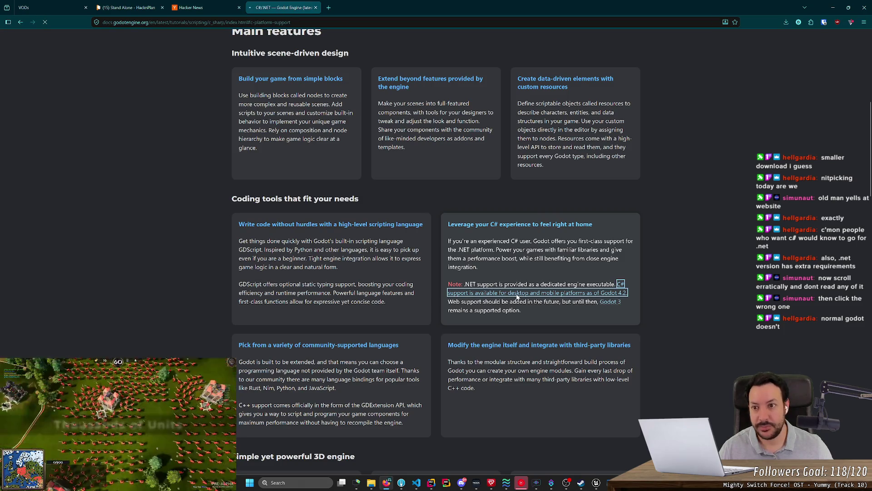
Step: Open the 'C# API differences to GDScript' link from the C#/.NET page in a background tab
scroll(457, 198, "up", 4)
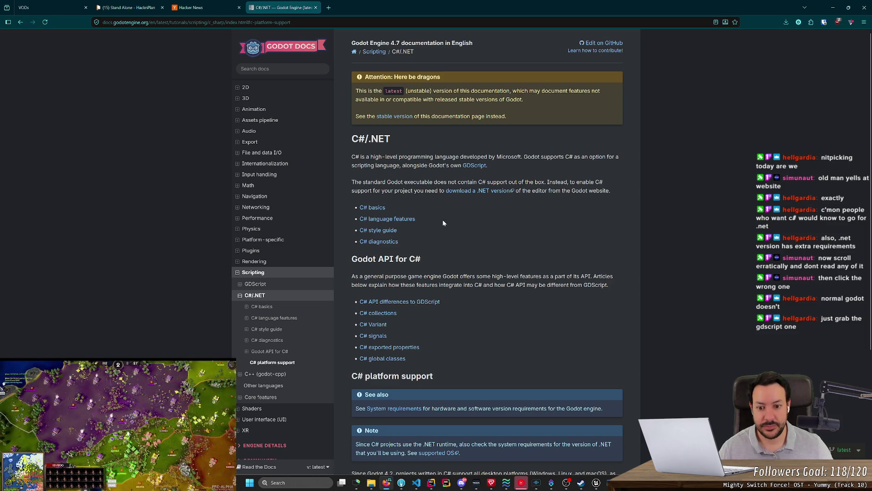
scroll(445, 223, "down", 2)
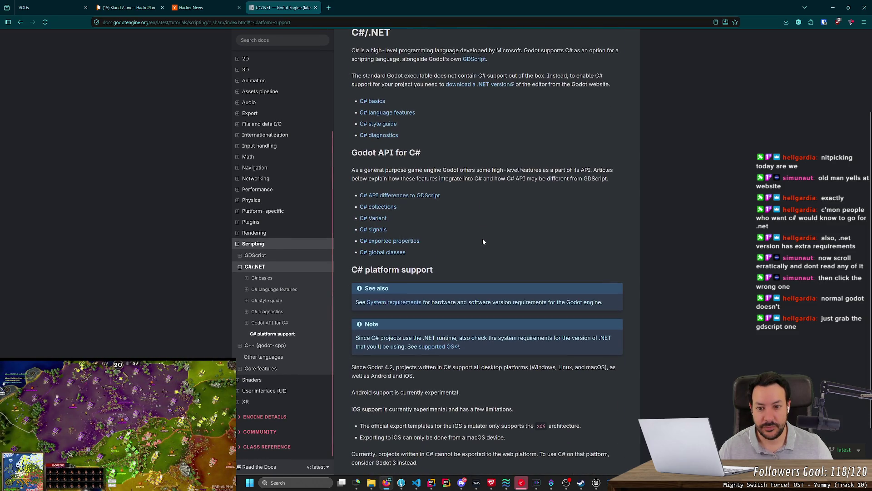
middle_click(420, 196)
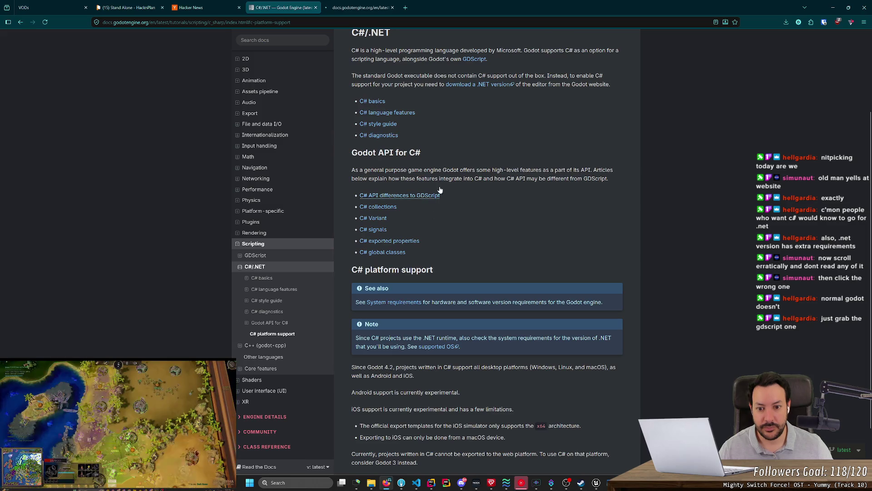
scroll(449, 214, "down", 2)
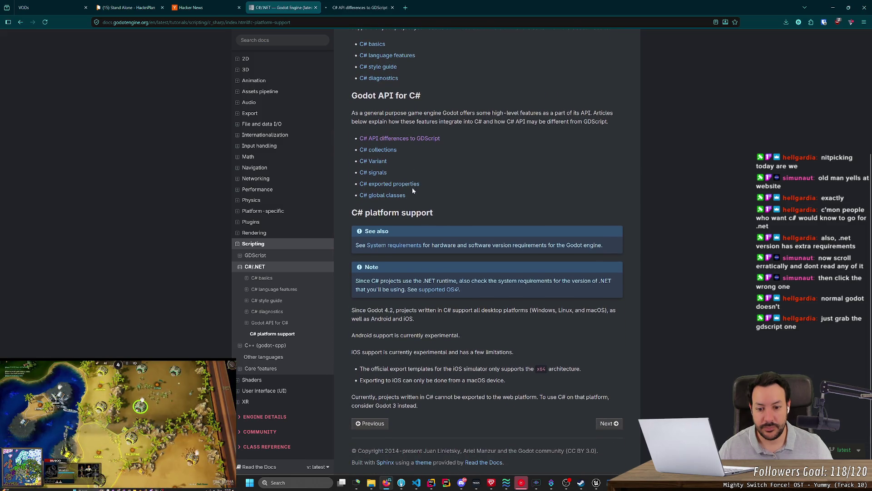
Step: Go Next to the C# basics page and minimize the Unreal Editor that popped up
left_click(602, 425)
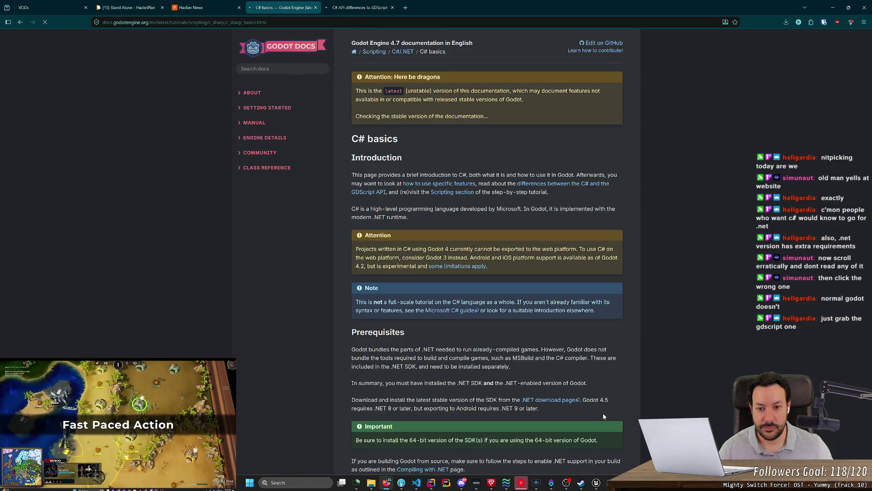
scroll(556, 339, "down", 10)
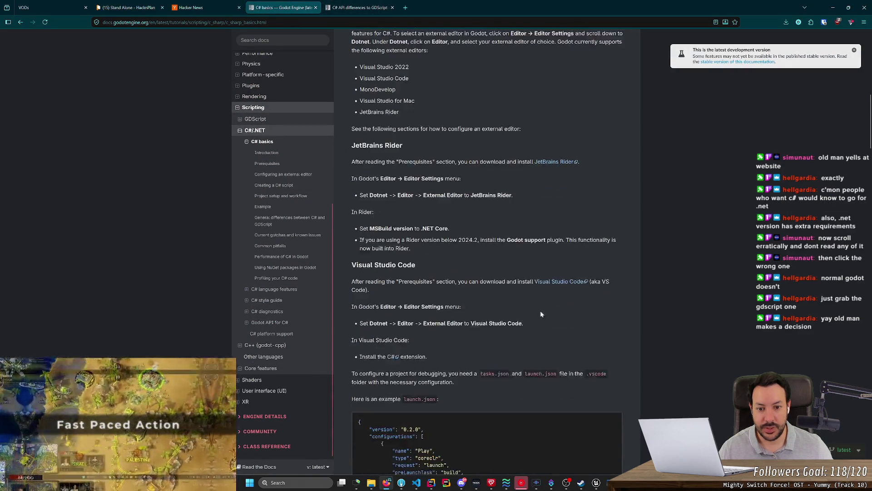
left_click(596, 484)
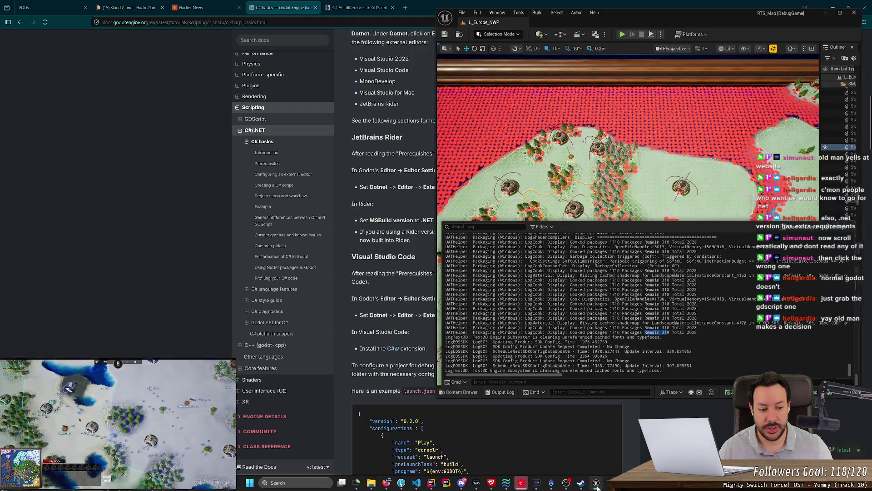
left_click(596, 484)
Step: Scroll down C# basics to the 'Creating a C# script' section, briefly selecting its text
scroll(500, 235, "down", 3)
scroll(499, 235, "down", 10)
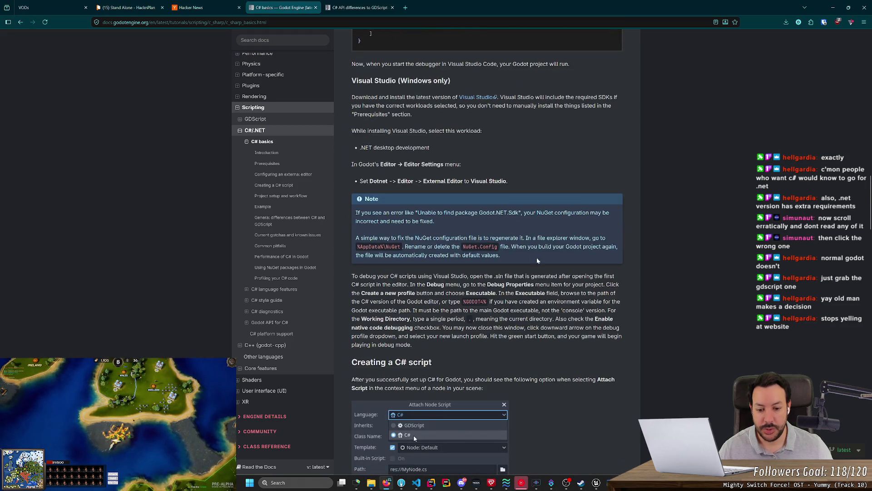
scroll(537, 260, "down", 4)
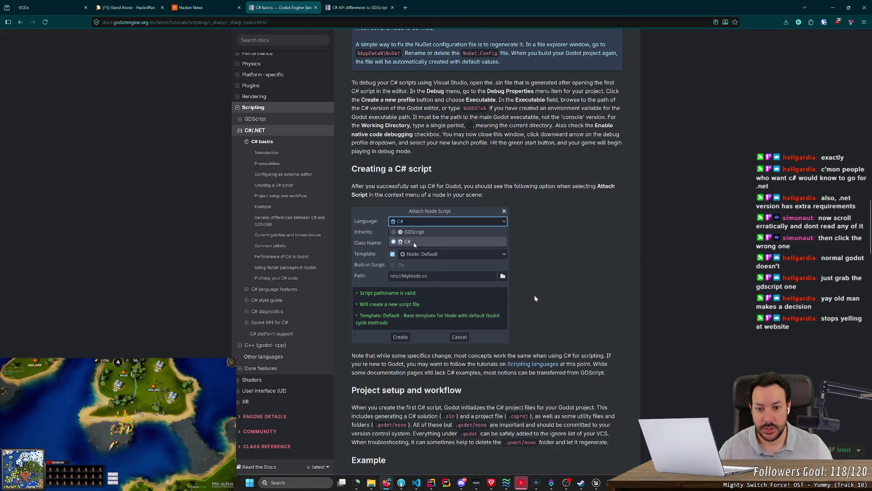
mouse_move(536, 298)
left_mouse_down()
mouse_move(359, 152)
mouse_move(357, 170)
mouse_move(493, 196)
mouse_move(353, 186)
left_mouse_up()
left_click(498, 248)
left_click(492, 196)
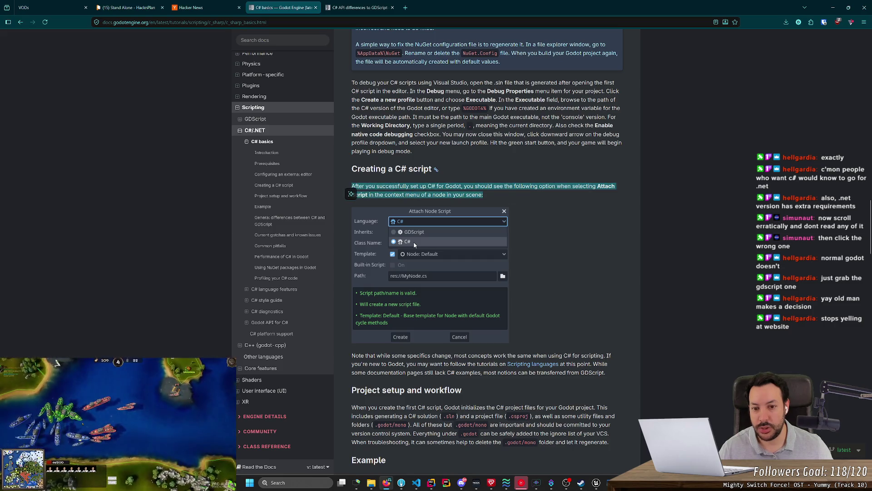
left_click(353, 186)
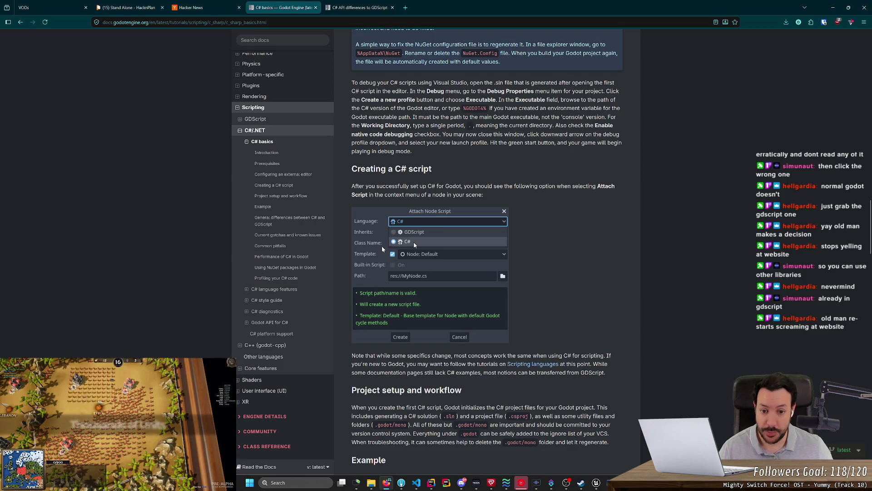
scroll(365, 218, "up", 2)
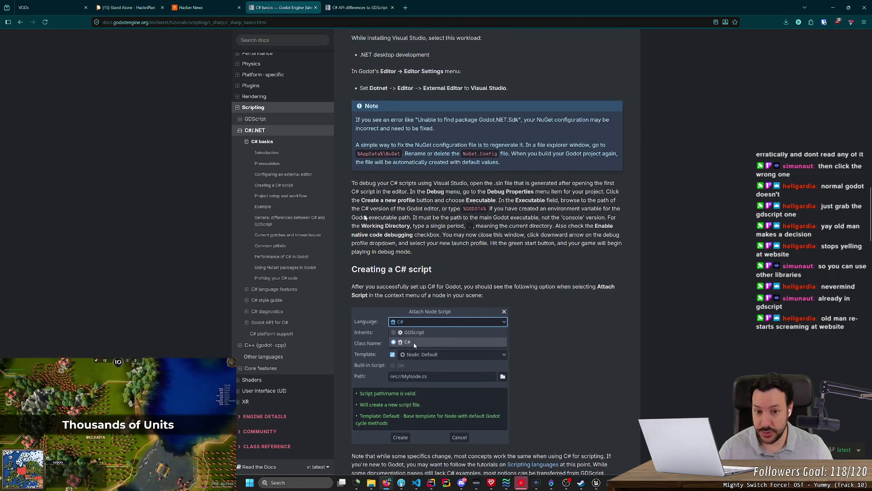
scroll(374, 240, "down", 1)
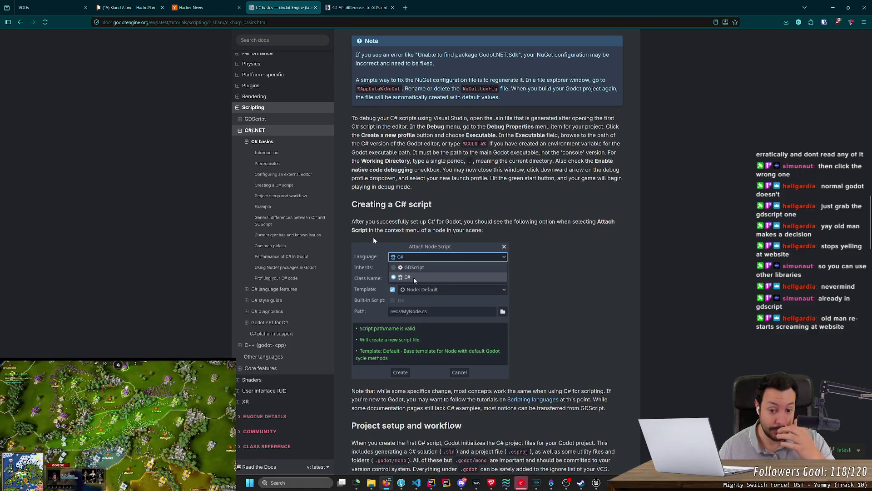
scroll(537, 243, "down", 1)
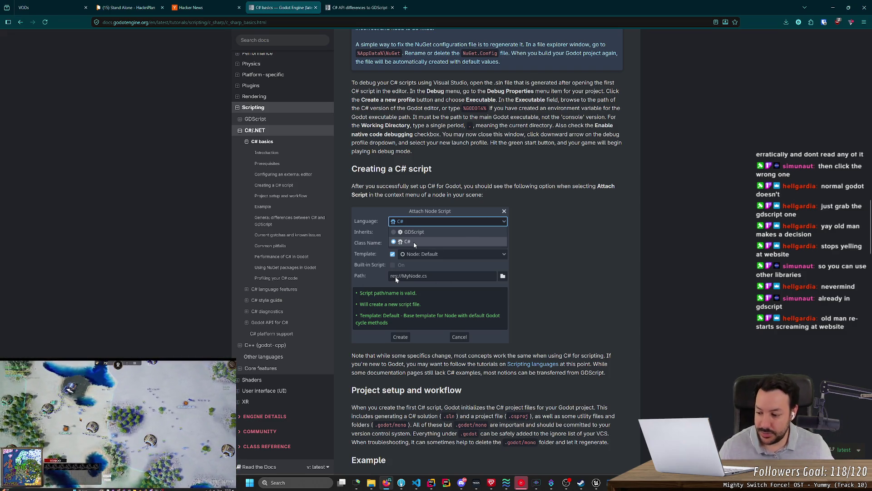
scroll(538, 286, "down", 1)
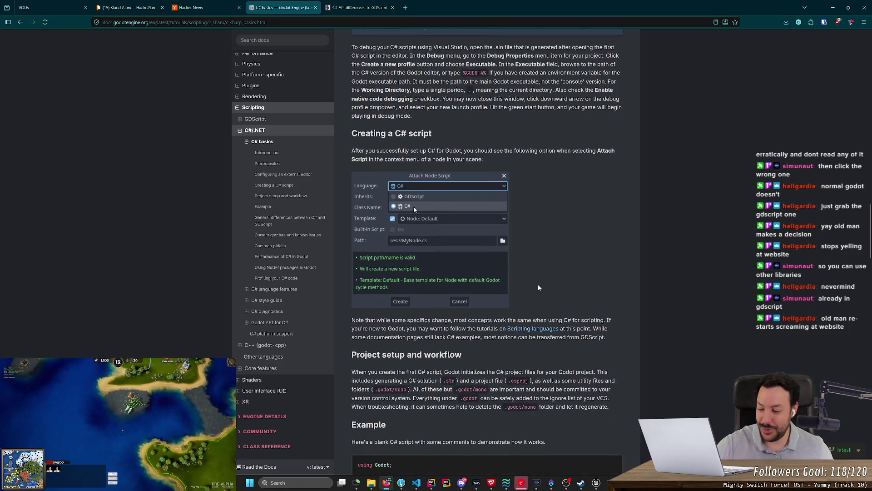
Step: Scroll down the C# basics page through the Example and Note sections
scroll(539, 292, "down", 2)
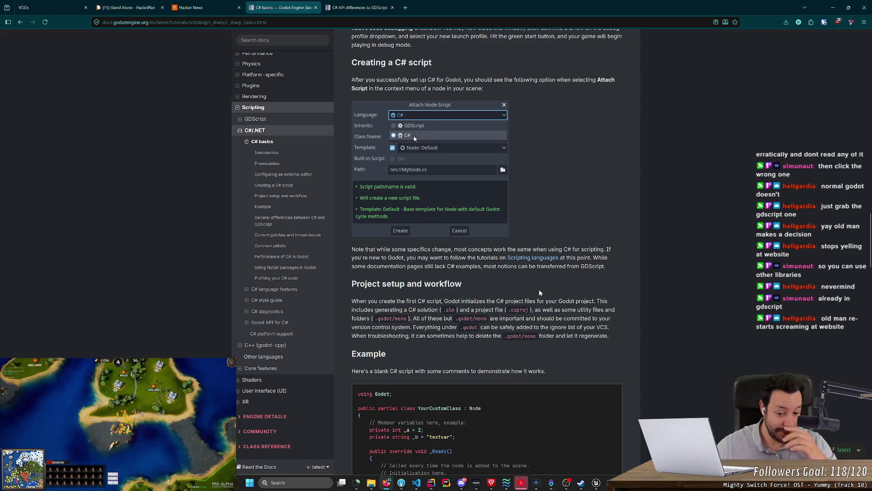
scroll(568, 277, "down", 3)
scroll(568, 281, "down", 4)
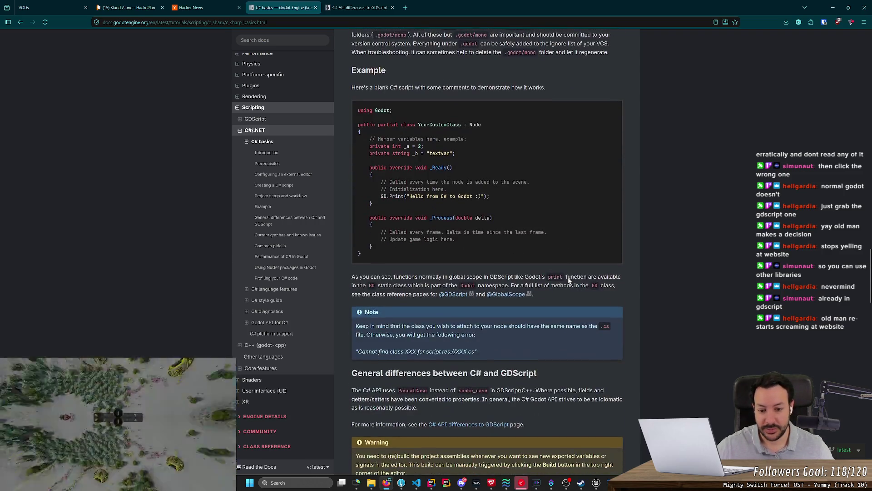
scroll(487, 254, "down", 4)
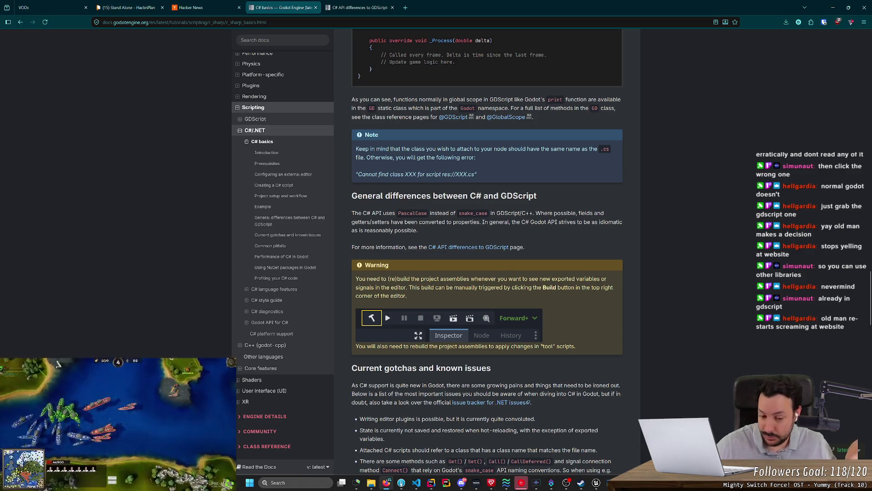
middle_click(587, 202)
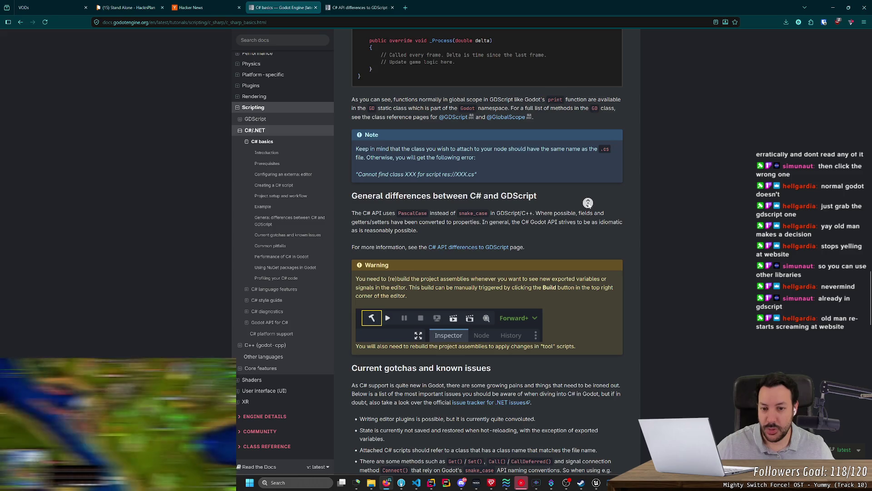
left_click(592, 208)
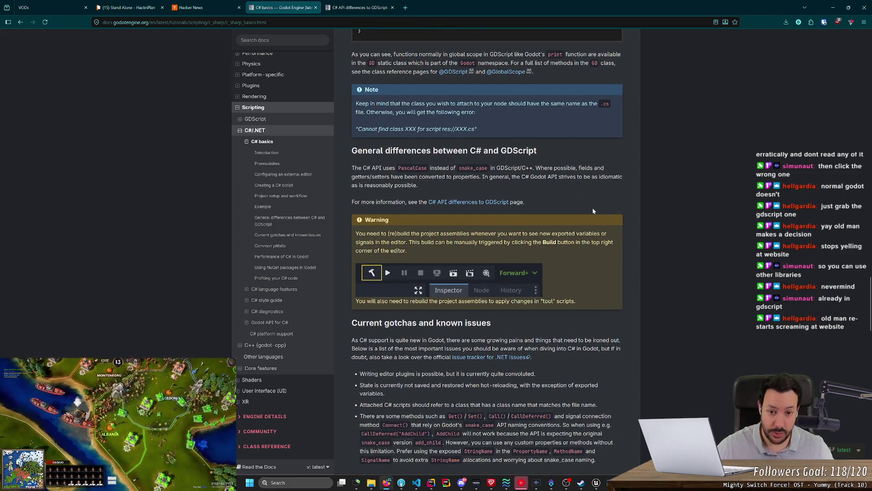
middle_click(593, 208)
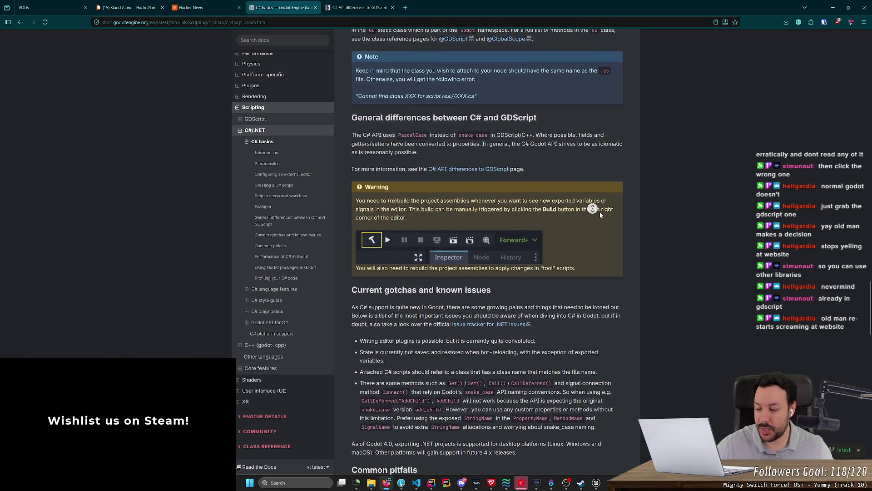
left_click(599, 213)
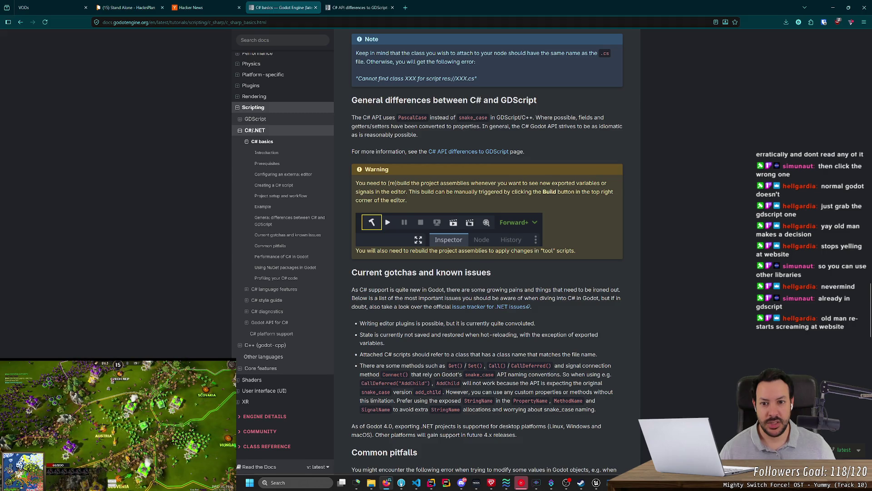
Step: Select the opening of the General differences paragraph about the C# API's PascalCase naming
left_click_drag(351, 117, 522, 117)
left_click(516, 118)
scroll(605, 156, "up", 2)
scroll(626, 201, "up", 5)
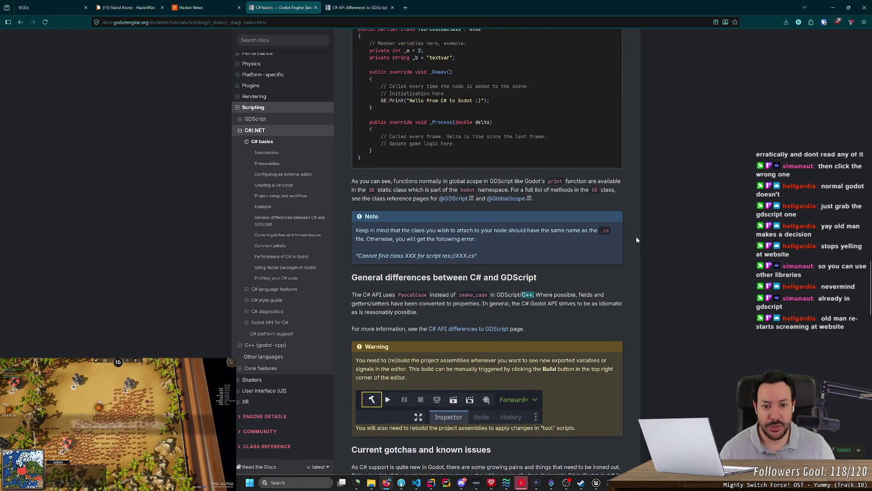
Step: Read on past the C++ note, briefly selecting the word GDScript in the paragraph
scroll(512, 398, "down", 2)
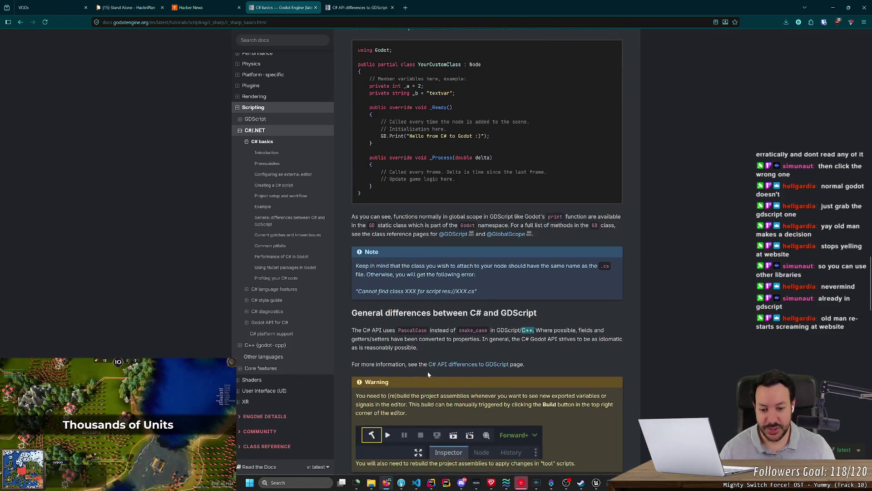
scroll(587, 339, "down", 3)
left_click(646, 255)
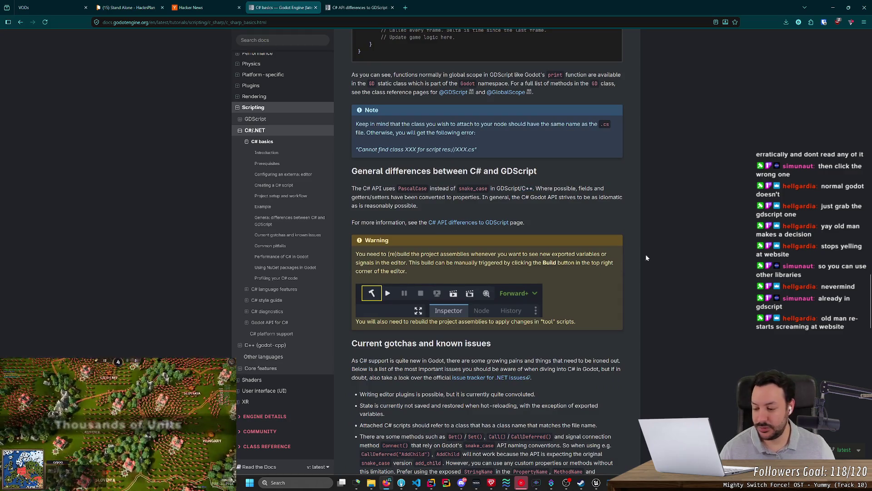
double_click(501, 189)
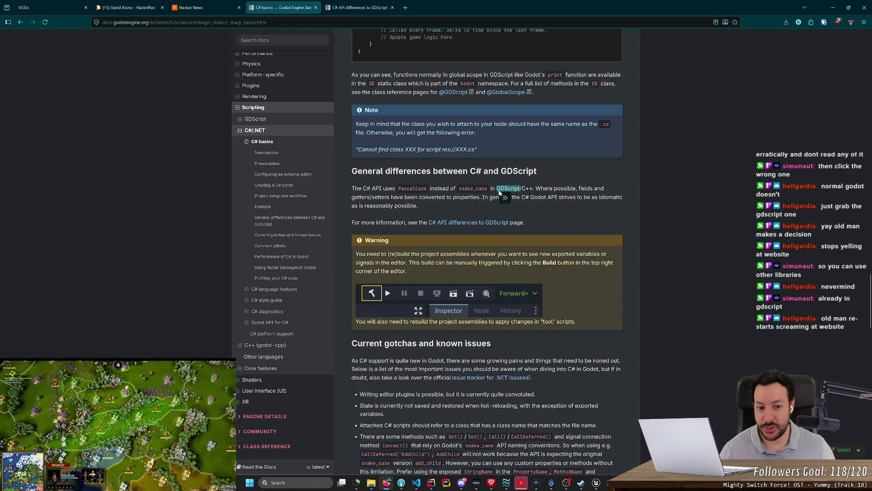
left_click(504, 197)
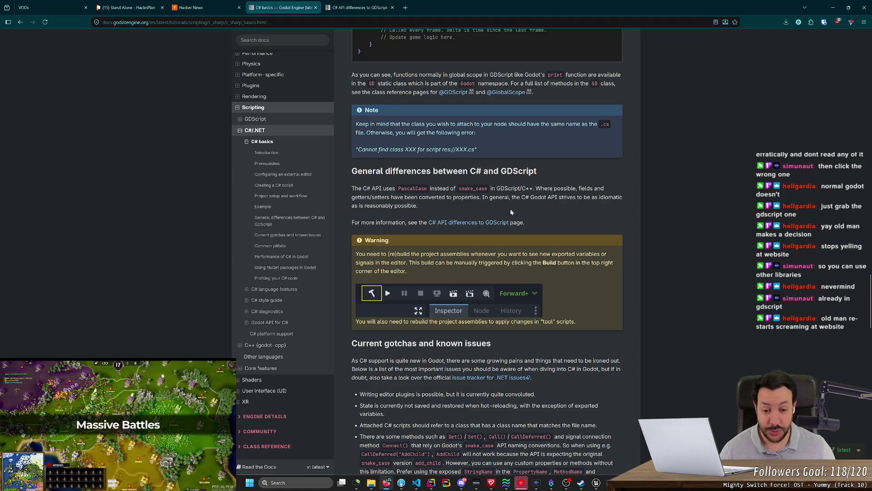
Step: Autoscroll through Current gotchas and Common pitfalls, opening the 'Which programming language is fastest?' FAQ in a new tab
middle_click(544, 208)
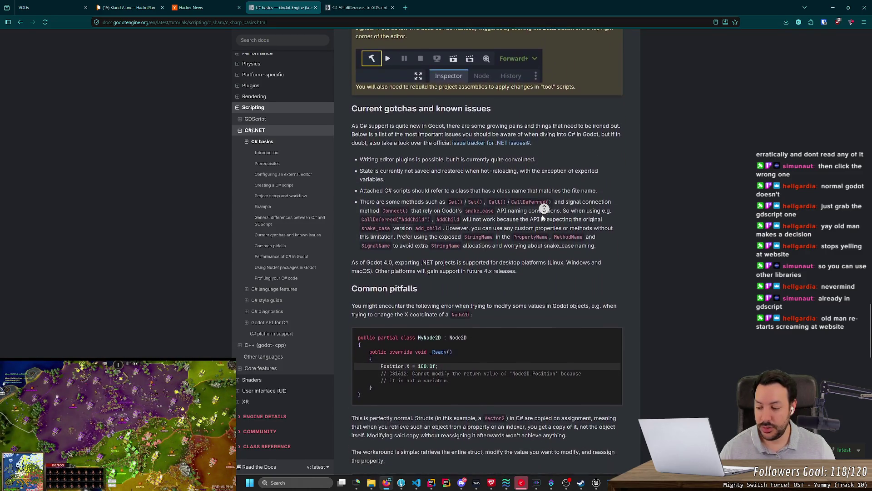
middle_click(543, 218)
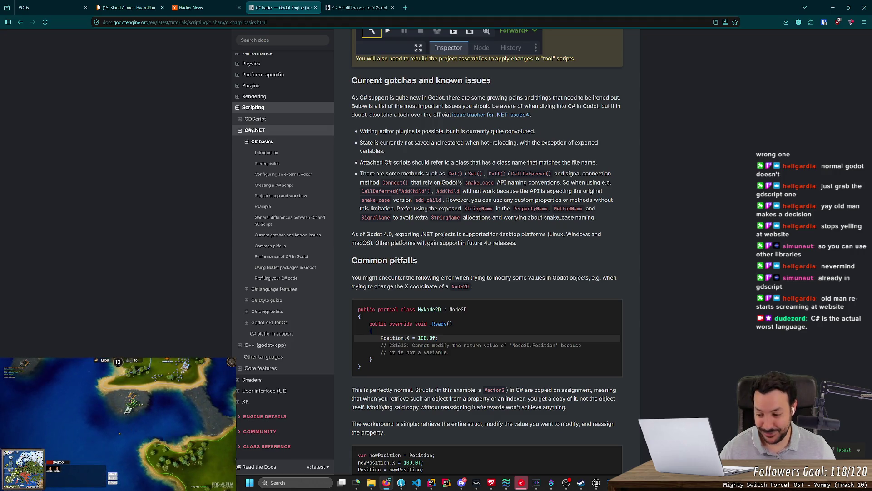
middle_click(525, 219)
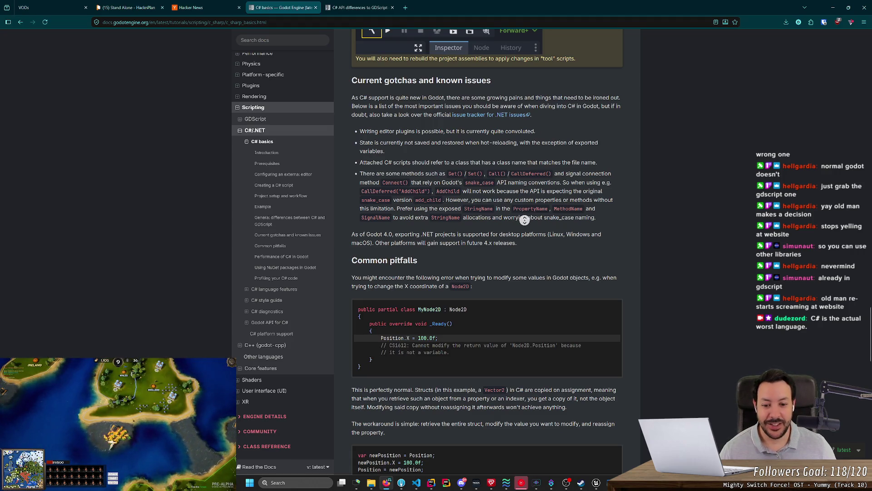
left_click(523, 227)
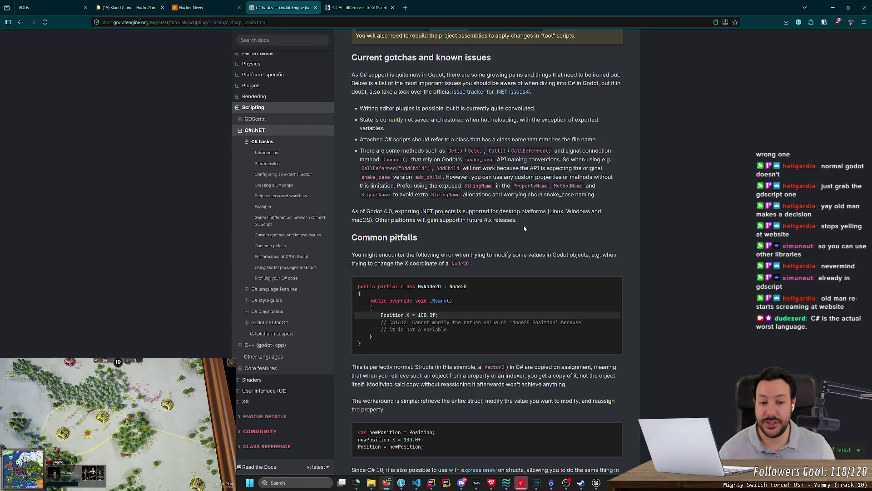
middle_click(523, 226)
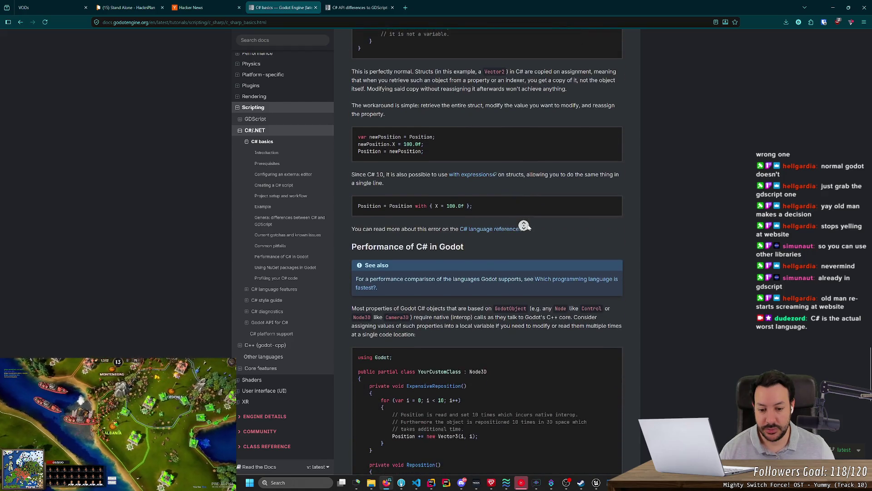
middle_click(525, 231)
middle_click(562, 245)
left_click(414, 10)
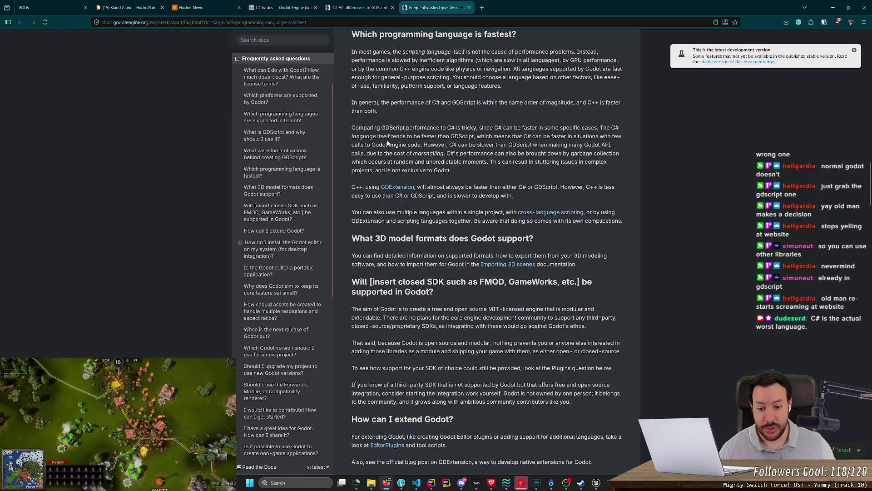
Step: Read the FAQ answer on which programming language is fastest, comparing C# and GDScript
scroll(388, 143, "down", 15)
scroll(437, 219, "down", 10)
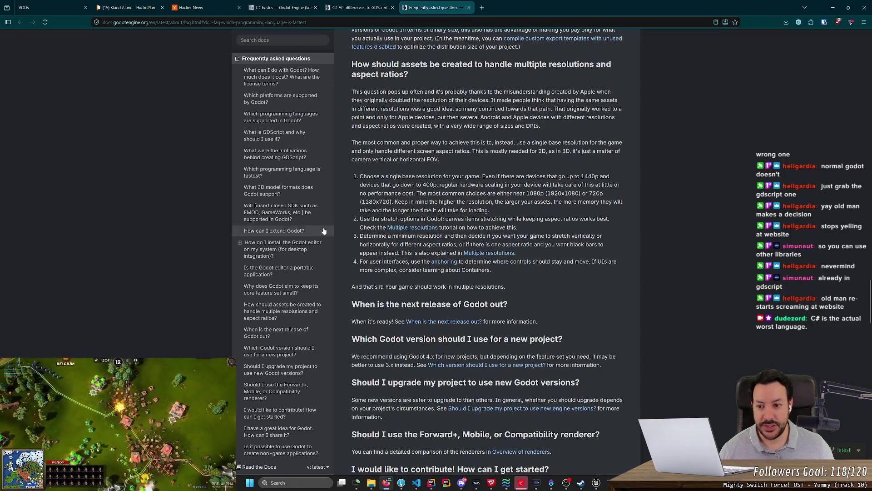
scroll(295, 196, "up", 2)
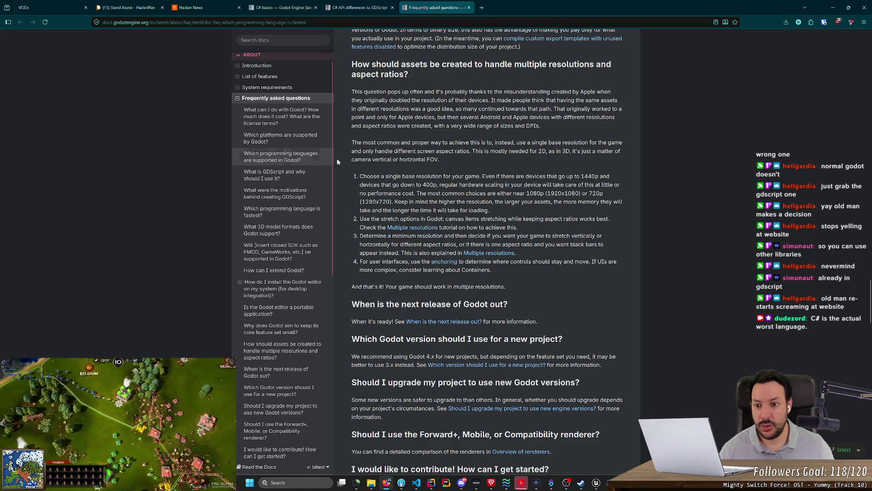
left_click(295, 213)
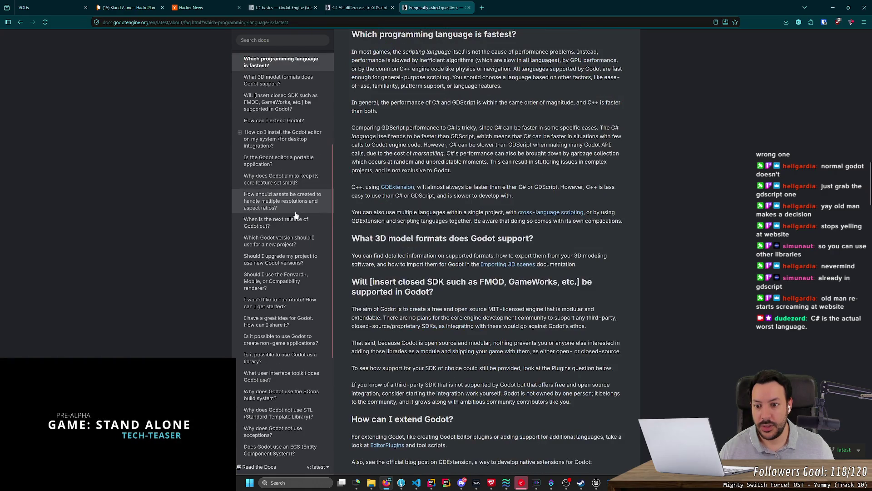
left_click_drag(342, 48, 455, 68)
mouse_move(351, 103)
left_mouse_down()
mouse_move(563, 104)
mouse_move(577, 115)
mouse_move(595, 98)
mouse_move(602, 111)
mouse_move(587, 109)
left_mouse_up()
left_click(584, 109)
left_click(602, 111)
left_click(585, 109)
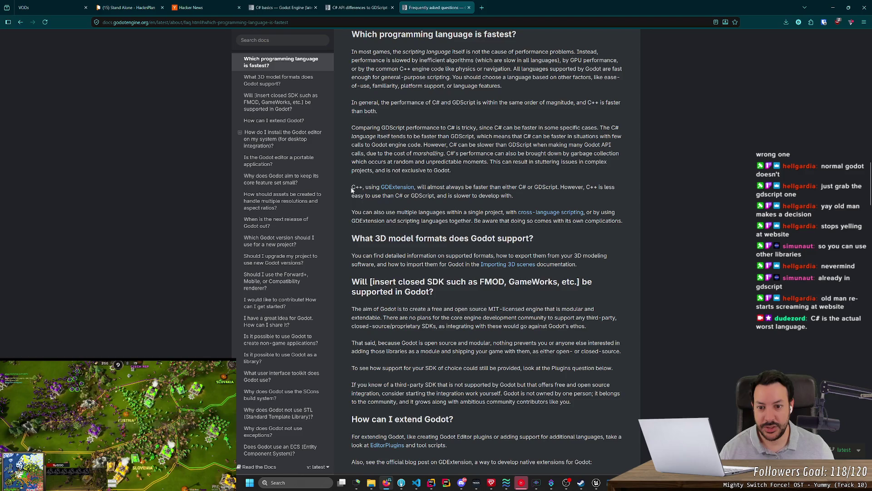
Step: Close the three Godot Docs tabs, including FAQ and C# basics, and return to the Features page
middle_click(507, 204)
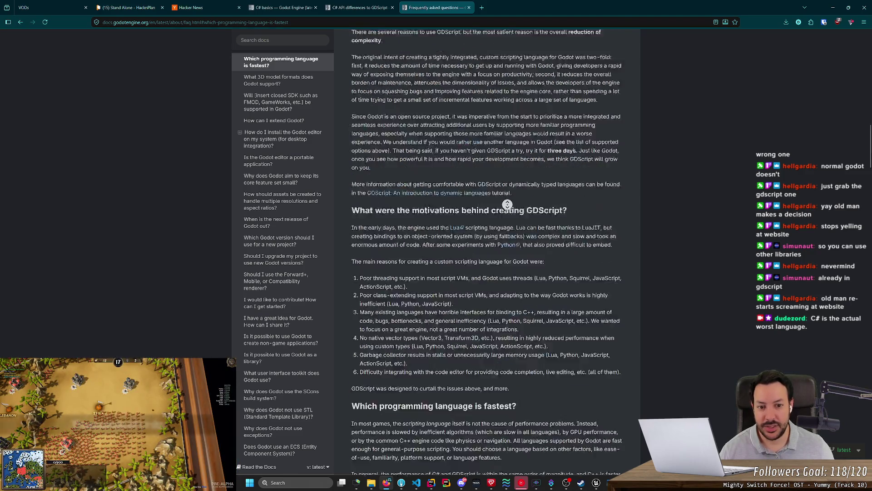
middle_click(420, 10)
middle_click(299, 9)
key("alt+Left")
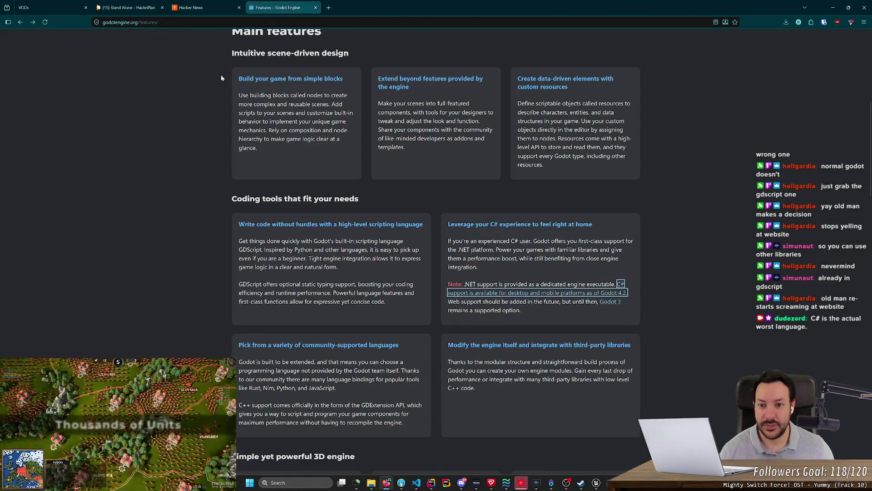
Step: Start the Godot Engine 4.6.2 download for Windows and dismiss the donation prompt
key("alt+Left")
left_click(783, 23)
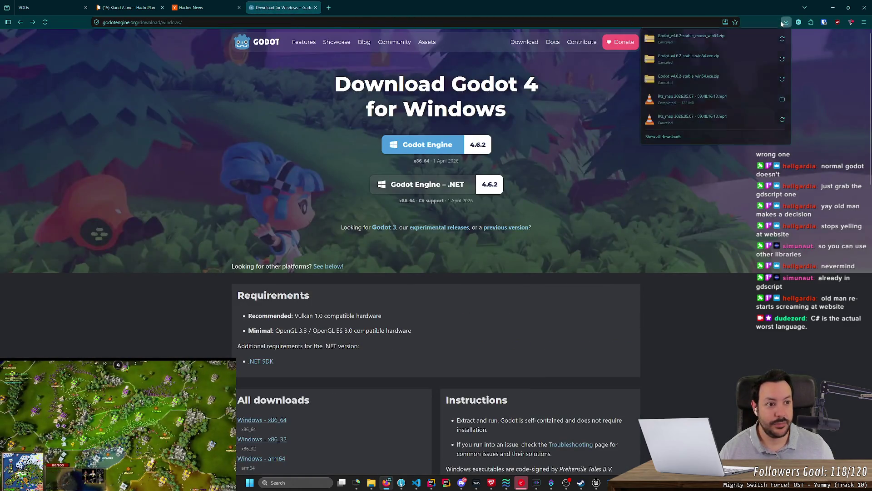
left_click(422, 144)
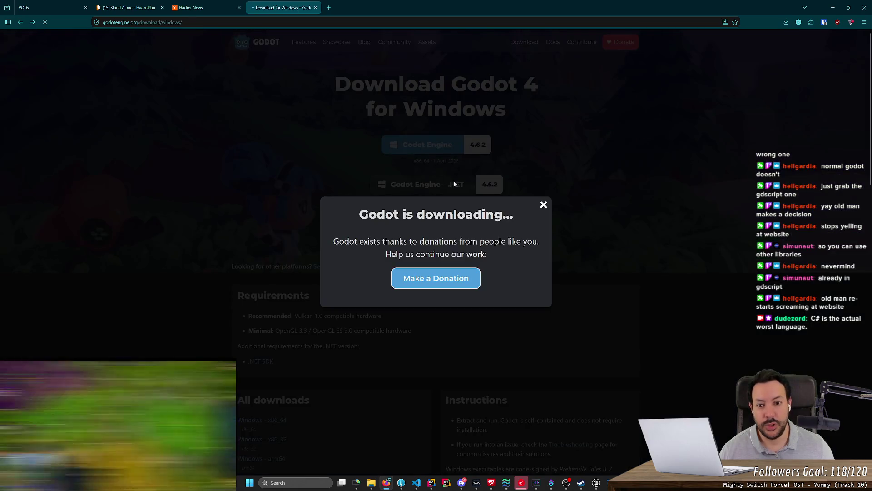
left_click(543, 205)
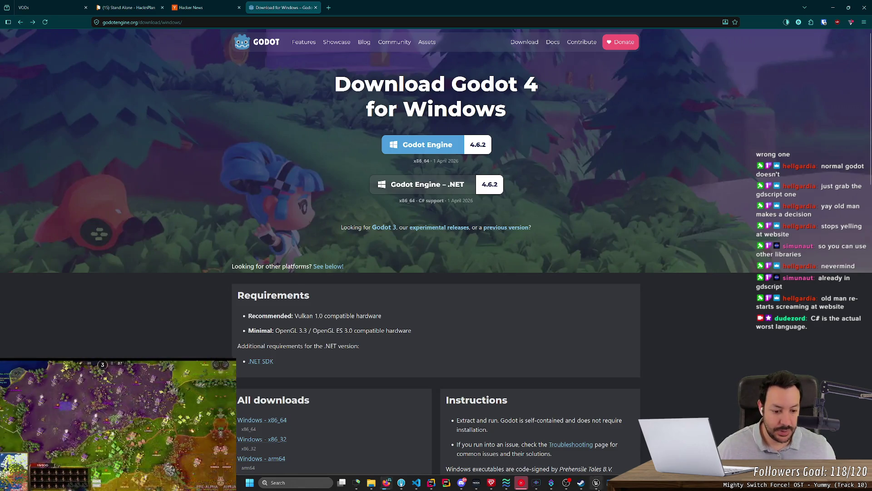
Step: Bring up the Unreal Editor window, minimize it, and launch Task Manager
left_click(596, 483)
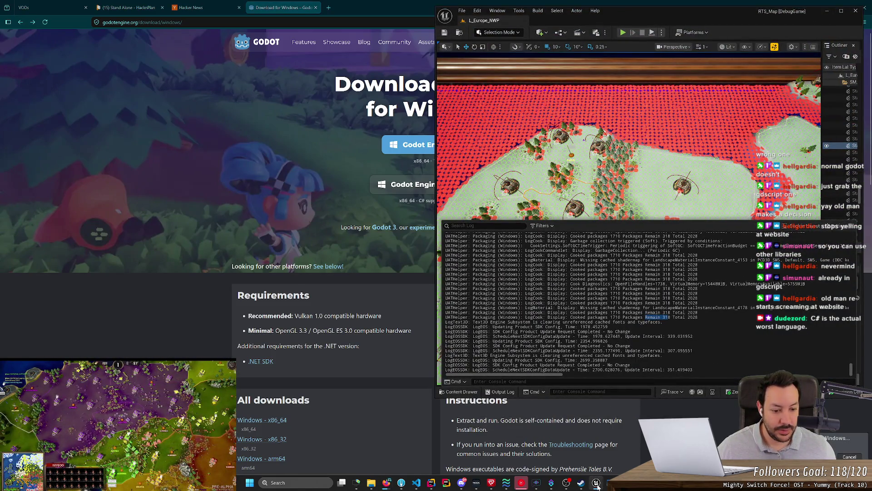
left_click(596, 484)
key("ctrl+shift+Escape")
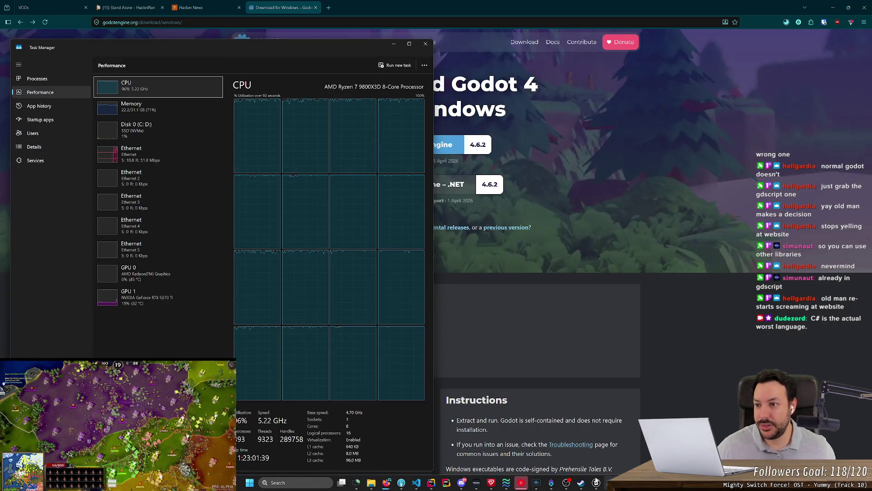
Step: Look over Task Manager's App history, Startup and Processes lists, then return to the Godot download page
left_click(38, 106)
left_click(41, 121)
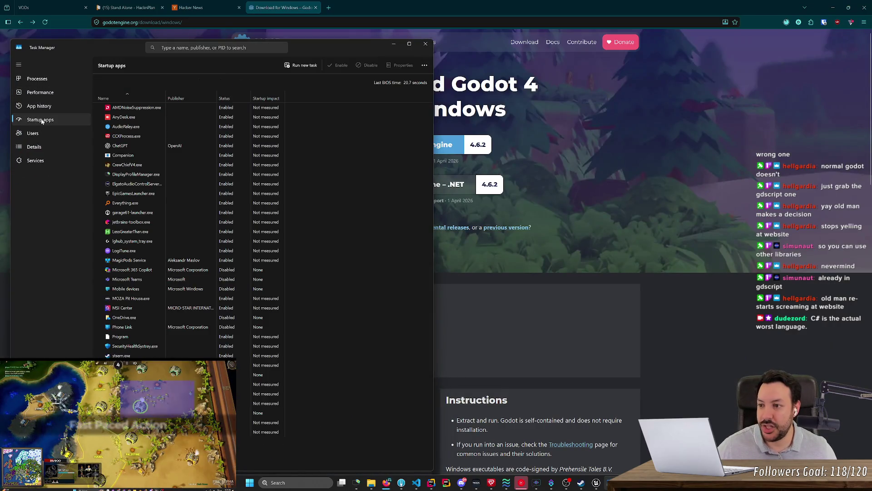
left_click(34, 147)
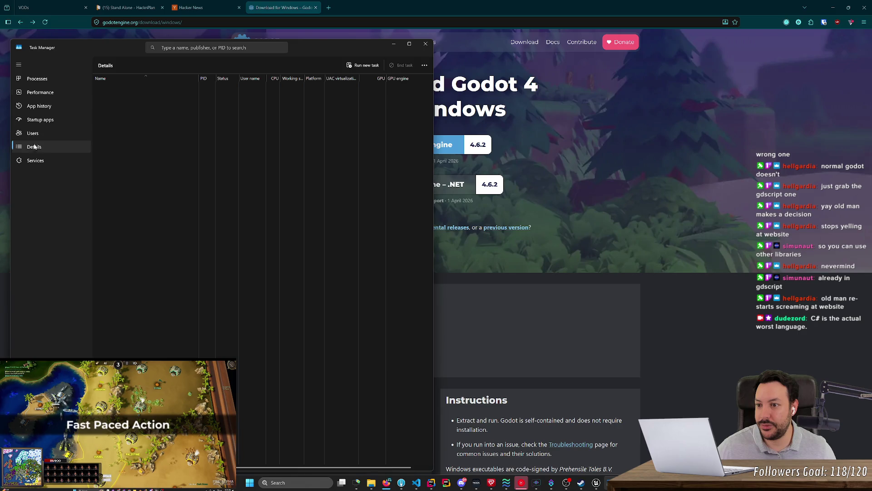
left_click(48, 79)
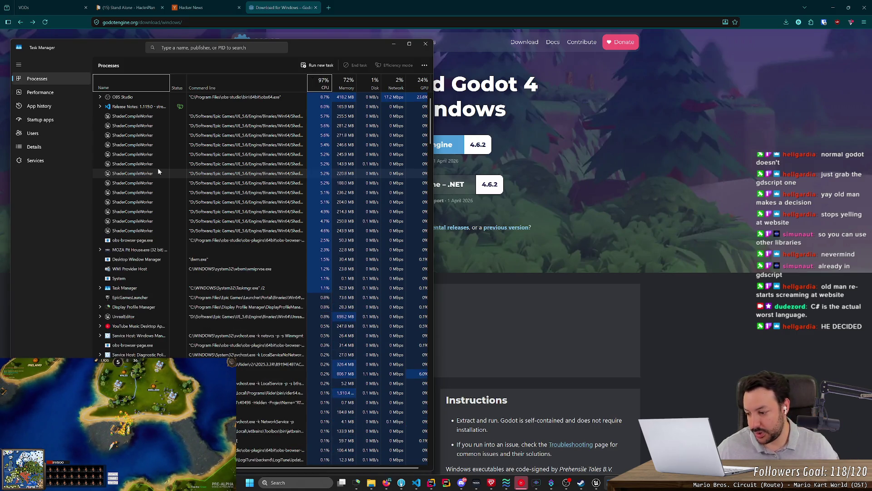
left_click(606, 171)
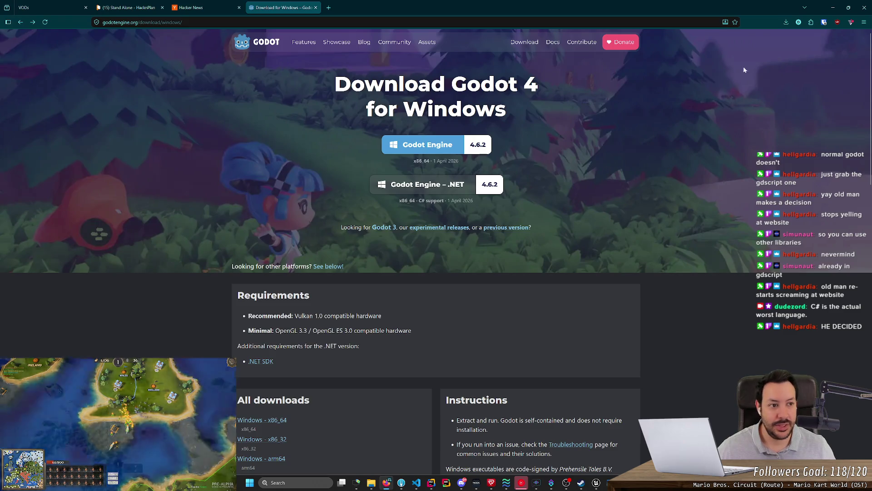
Step: Confirm the Godot zip finished downloading and look over the .NET download option
left_click(785, 22)
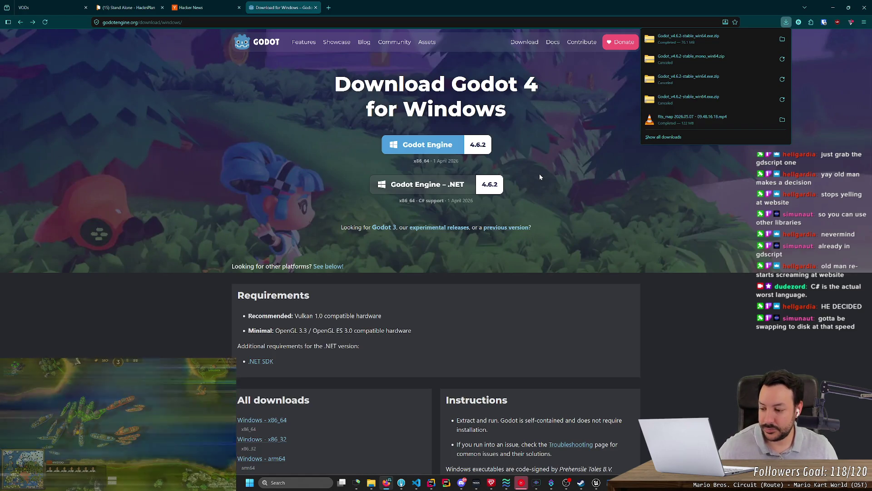
left_click(535, 215)
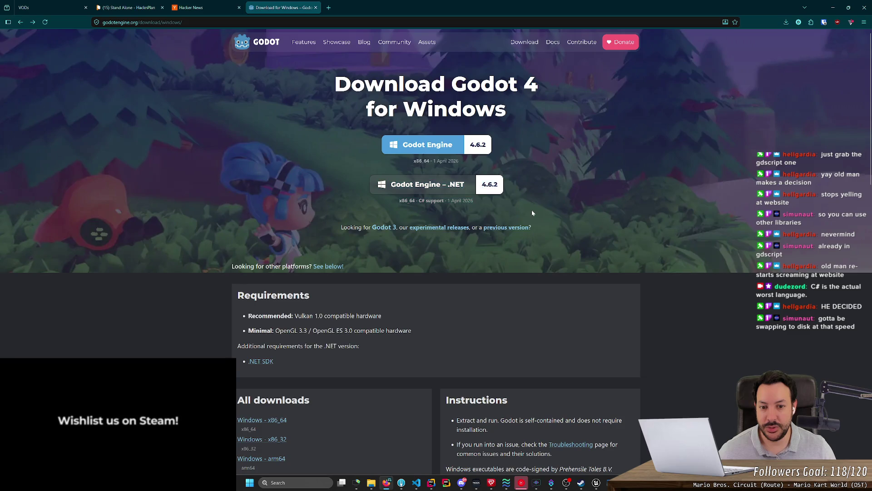
left_click_drag(400, 199, 344, 184)
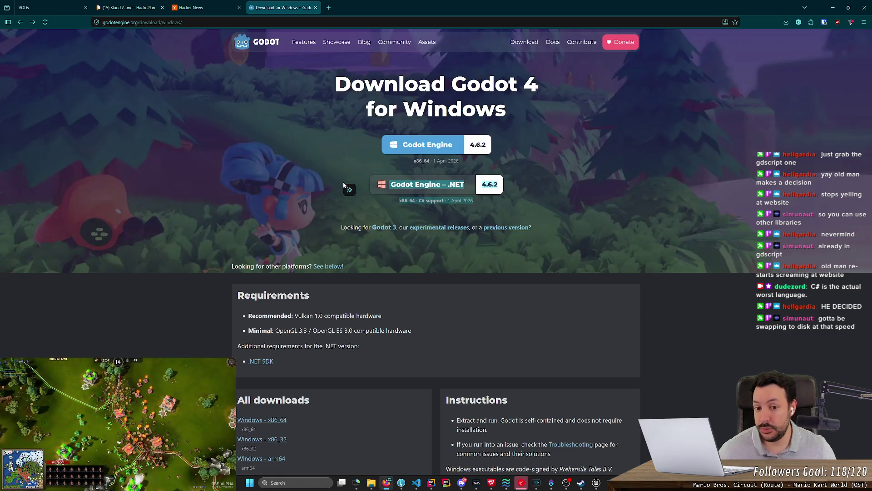
left_click(344, 183)
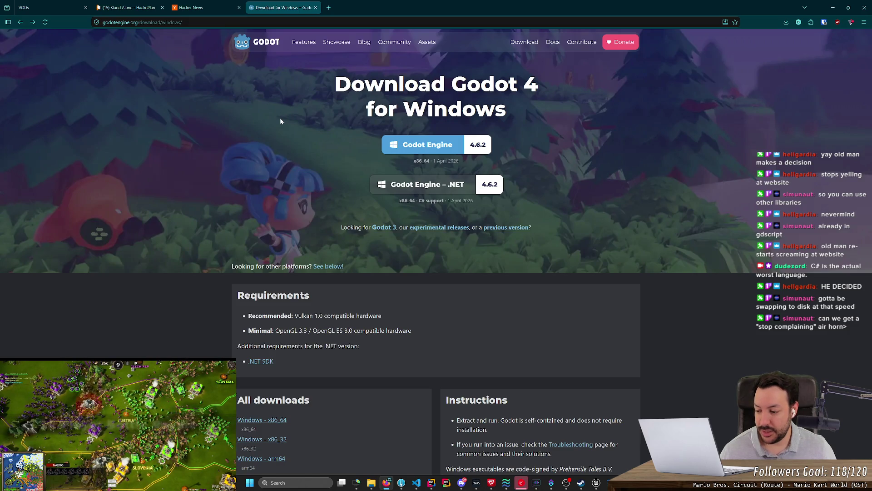
Step: Close the Download Godot 4 for Windows tab, leaving Hacker News showing
left_click_drag(322, 84, 541, 105)
left_click(540, 105)
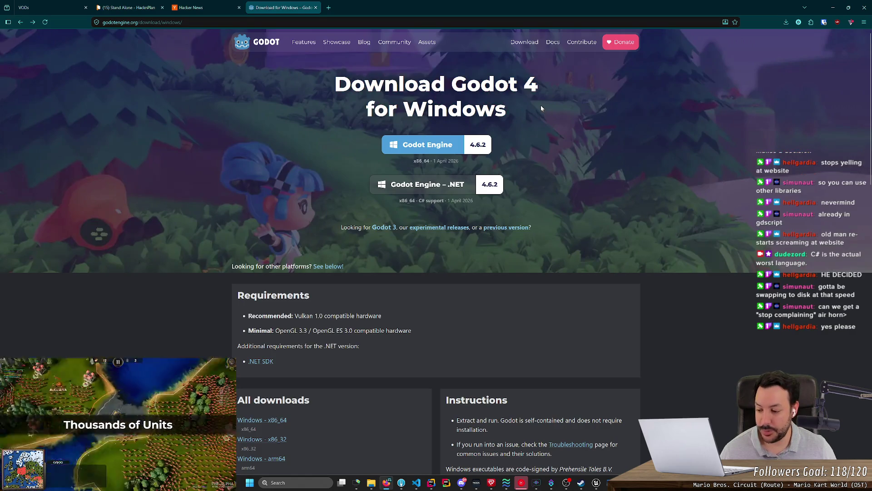
middle_click(276, 4)
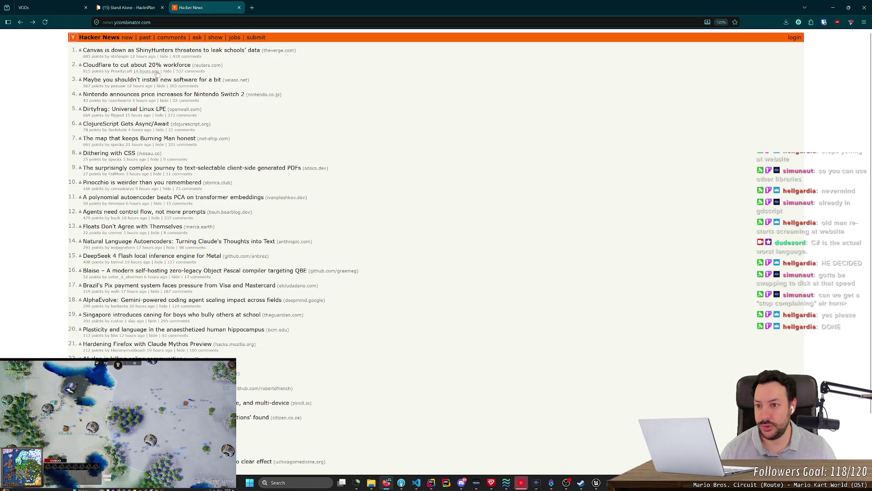
left_click(833, 7)
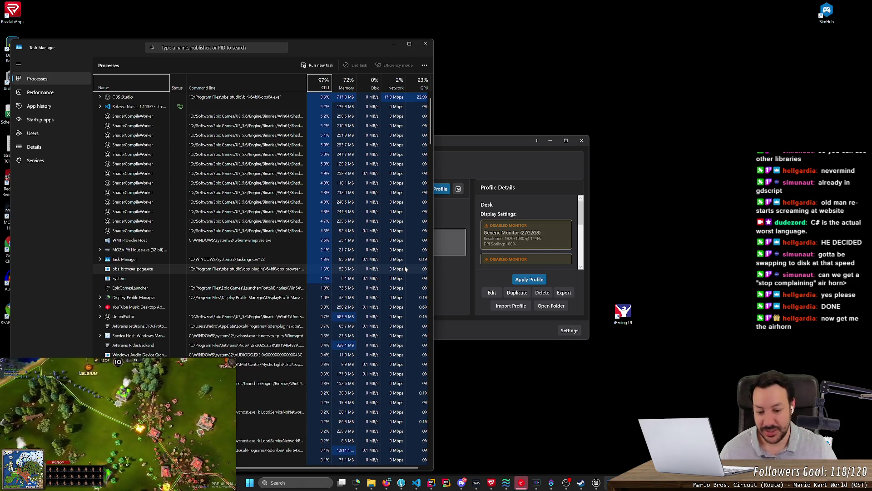
mouse_move(389, 485)
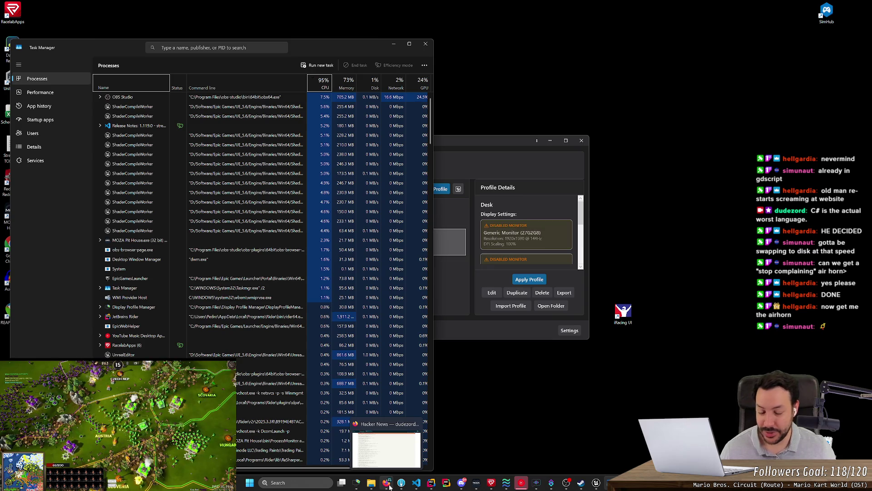
left_click(386, 447)
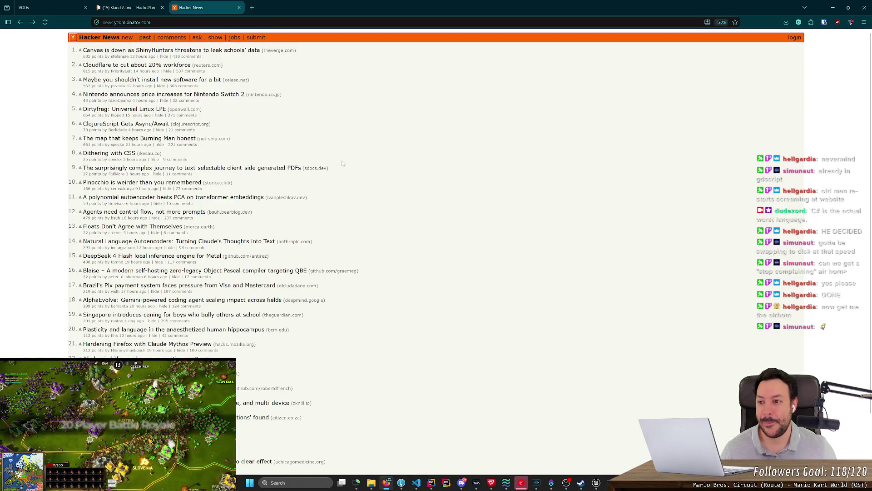
left_click(252, 7)
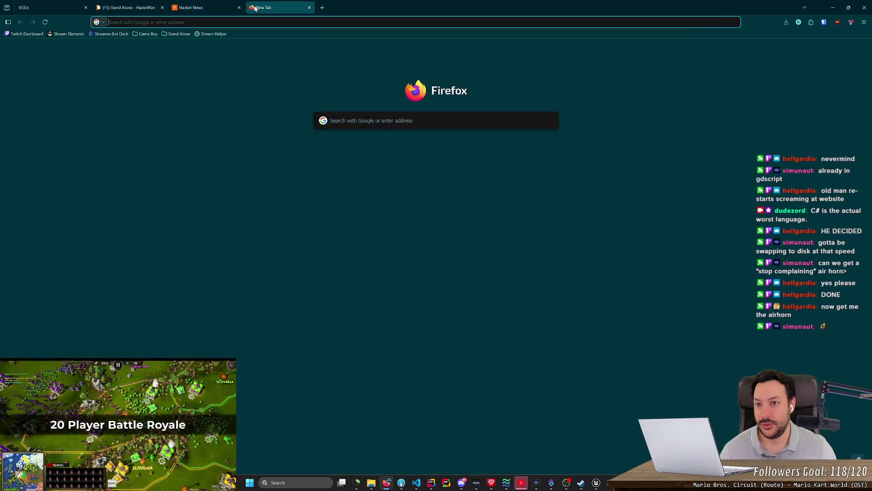
type("soundbank b")
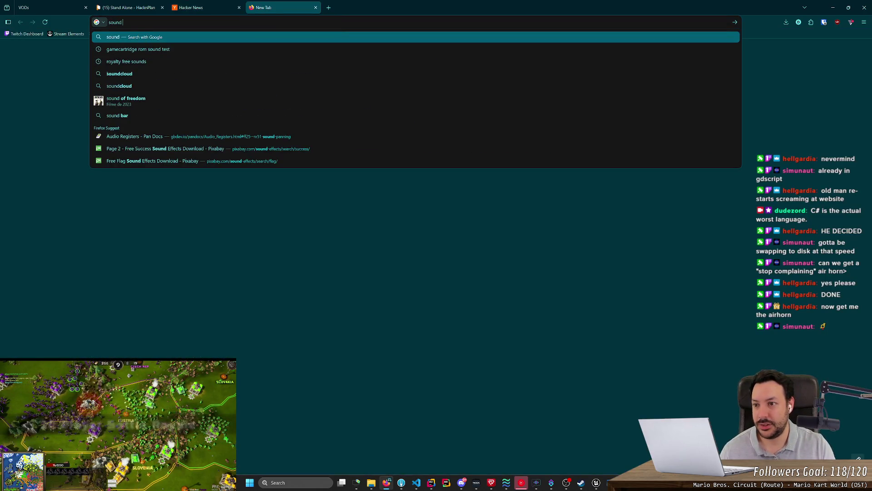
type("uttons")
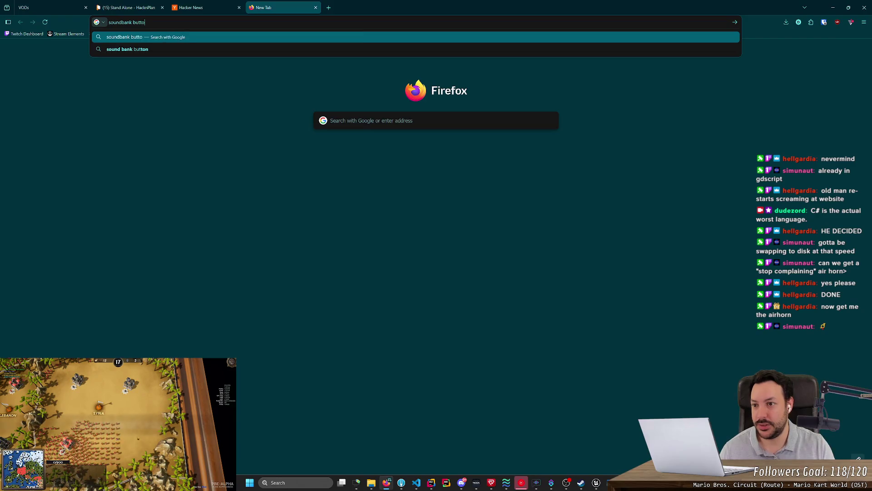
key("Return")
left_click(102, 122)
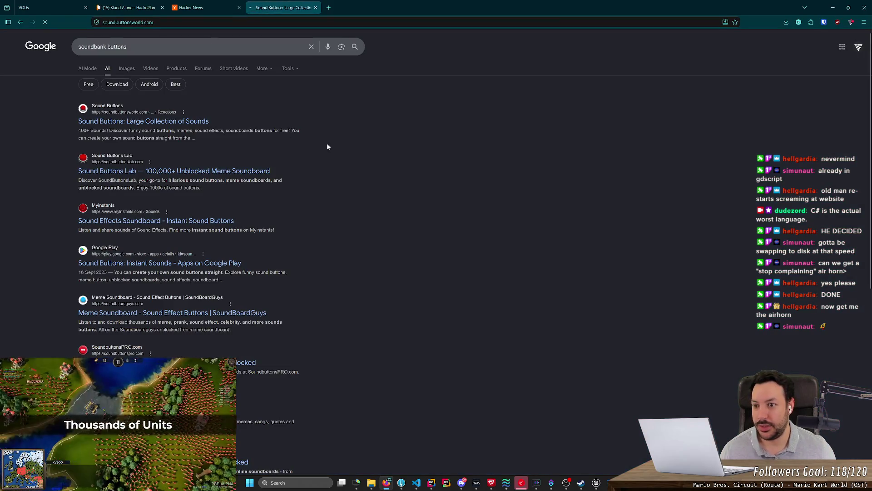
left_click(279, 195)
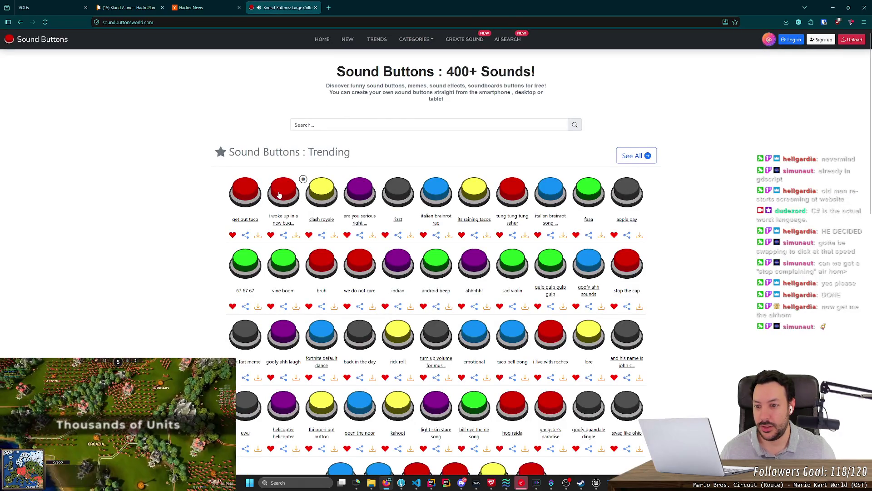
left_click(392, 190)
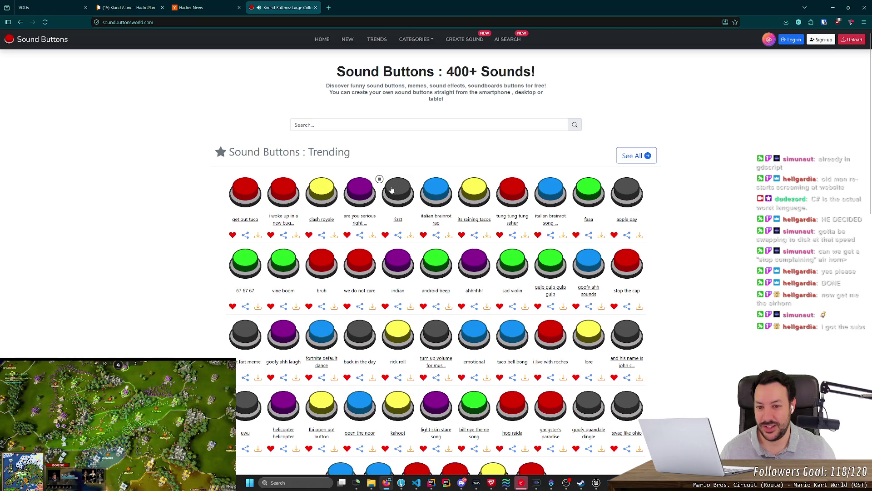
left_click(241, 191)
left_click(243, 248)
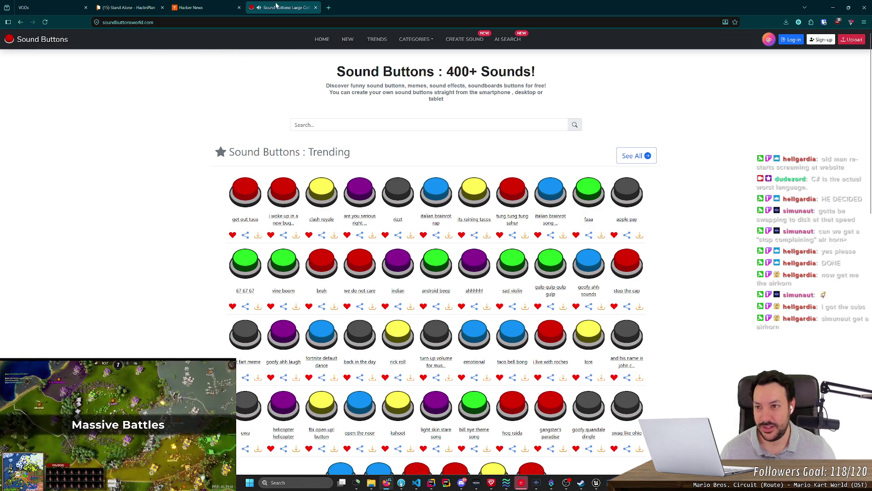
key("ctrl+w")
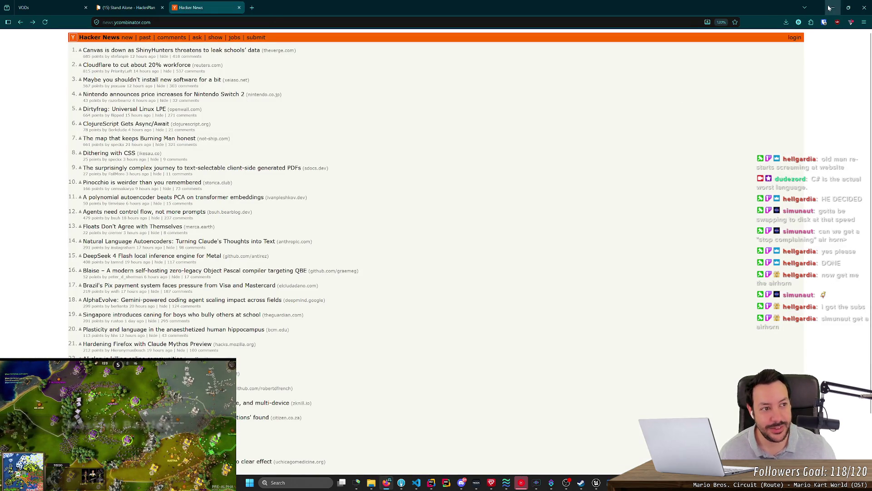
left_click(832, 7)
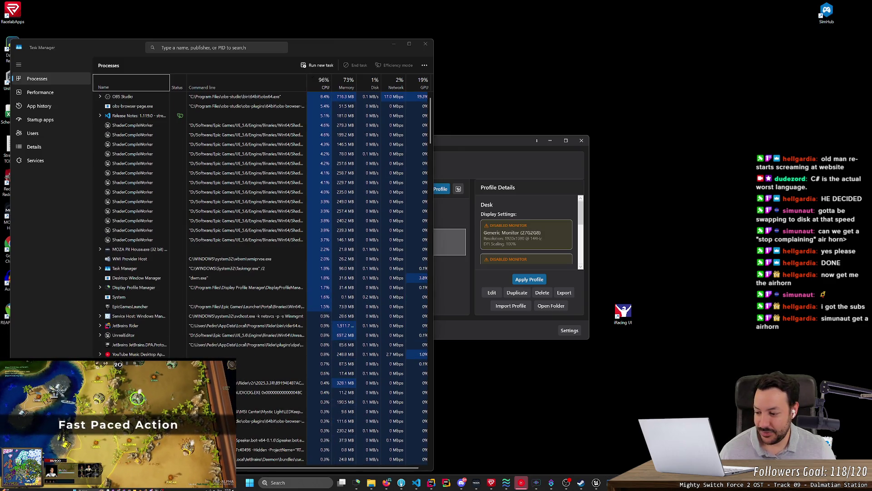
Step: Bring Firefox back and review the list of downloaded Godot zips
key("alt+Tab")
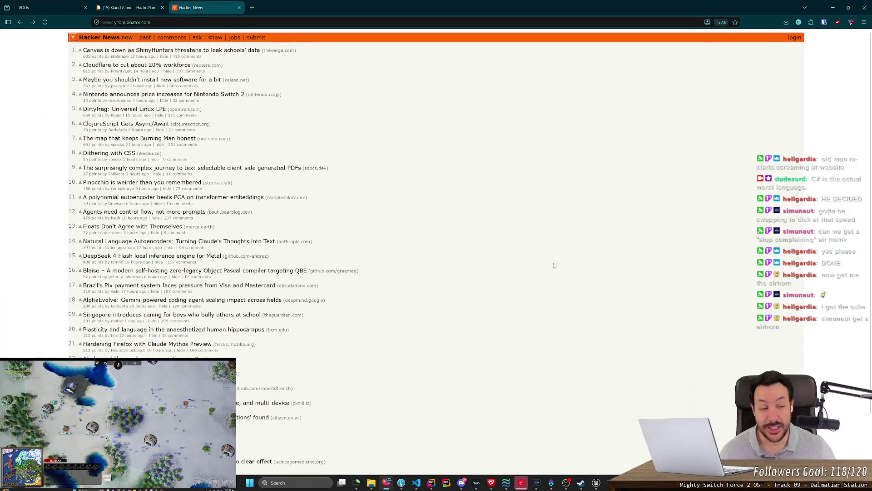
left_click(786, 22)
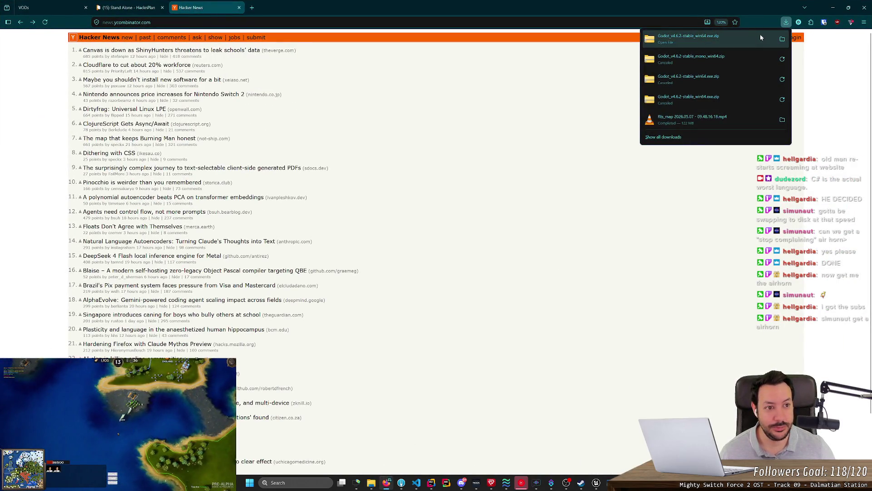
left_click(529, 119)
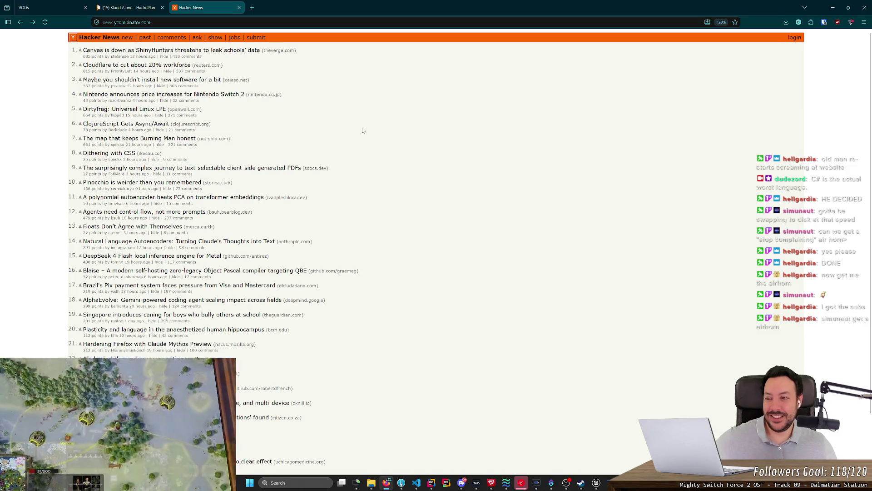
Step: Autoscroll up and down the Hacker News front page
scroll(354, 157, "down", 3)
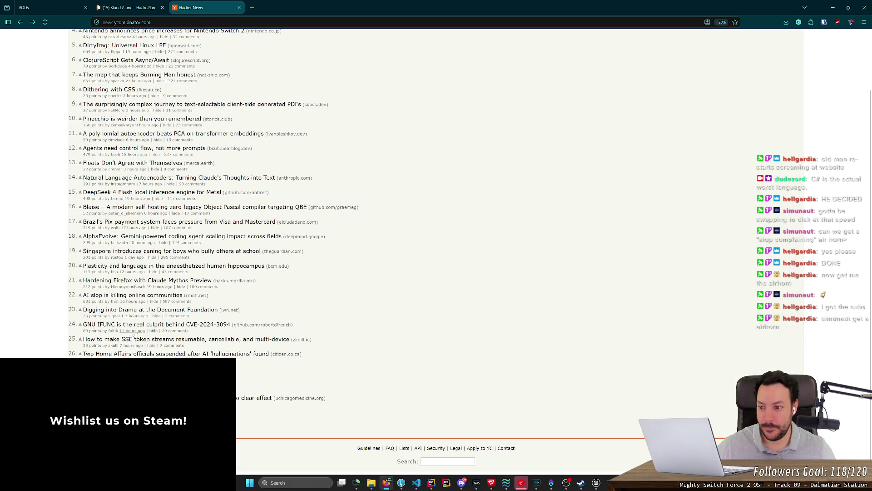
scroll(47, 223, "up", 3)
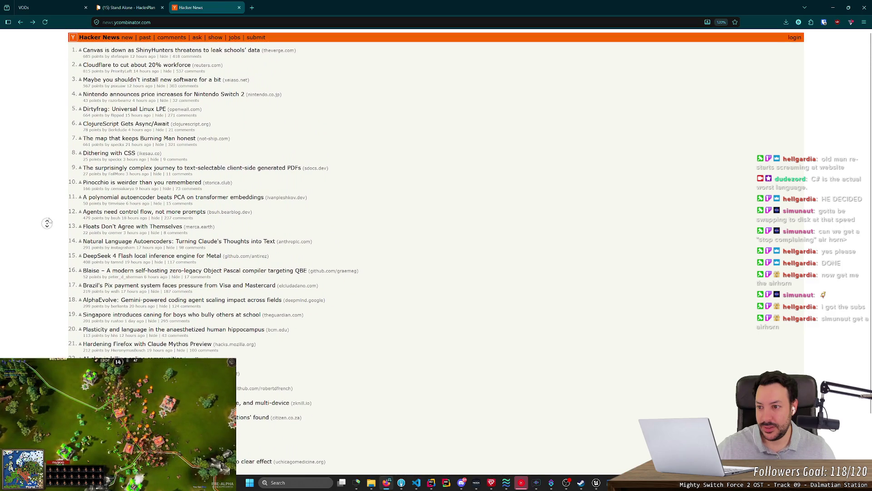
left_click(46, 219)
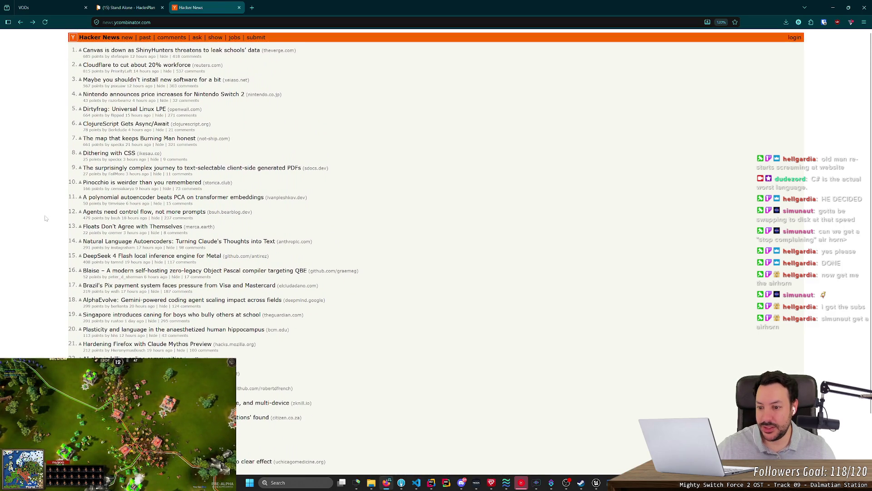
middle_click(47, 183)
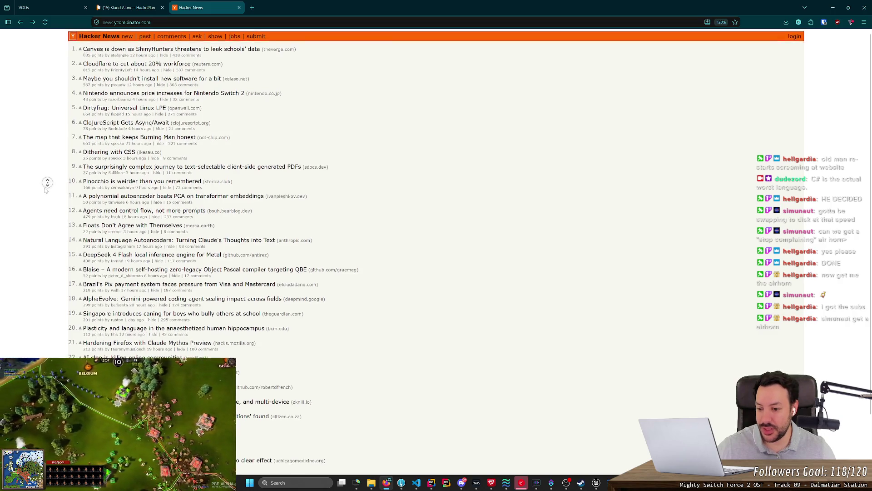
left_click(44, 192)
middle_click(36, 203)
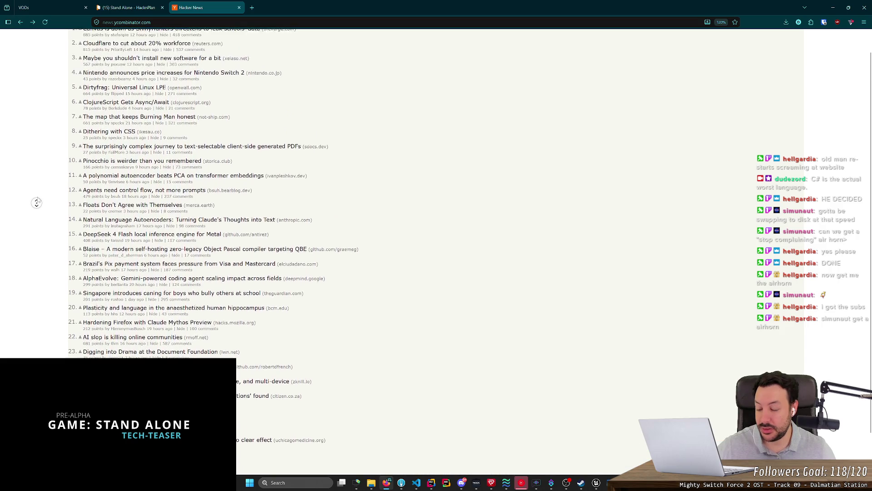
left_click(40, 192)
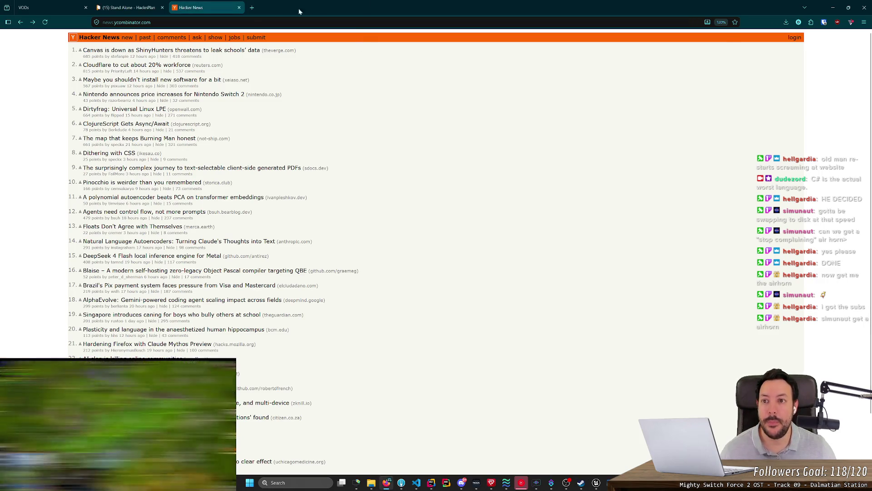
left_click(253, 9)
Step: Download the air-horn MP3 from the Discord link, play it in VLC, then close VLC
key("ctrl+v")
key("Return")
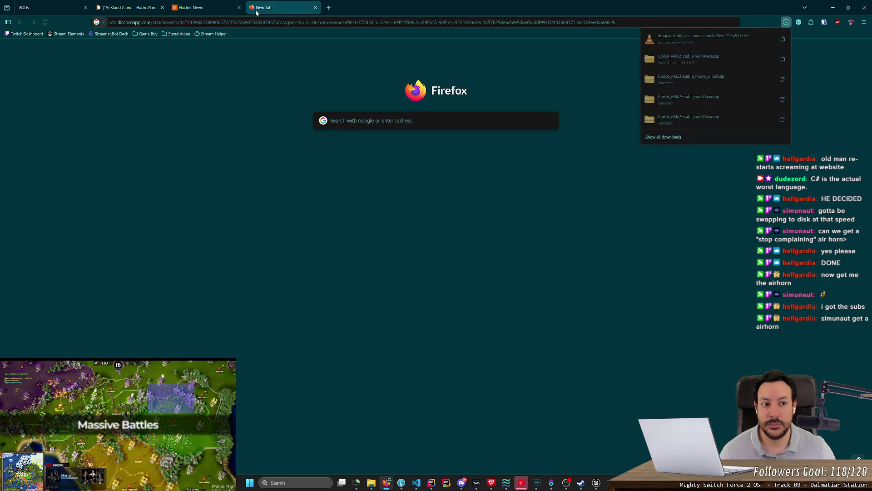
left_click(691, 42)
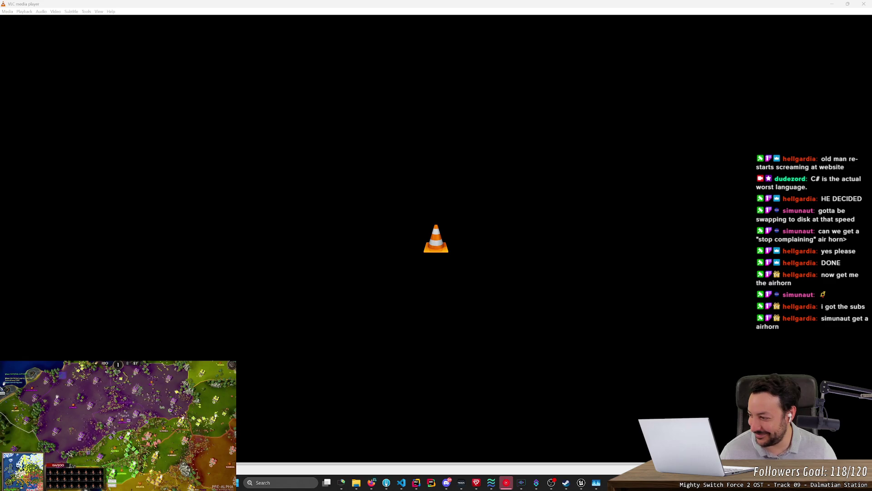
left_click(13, 242)
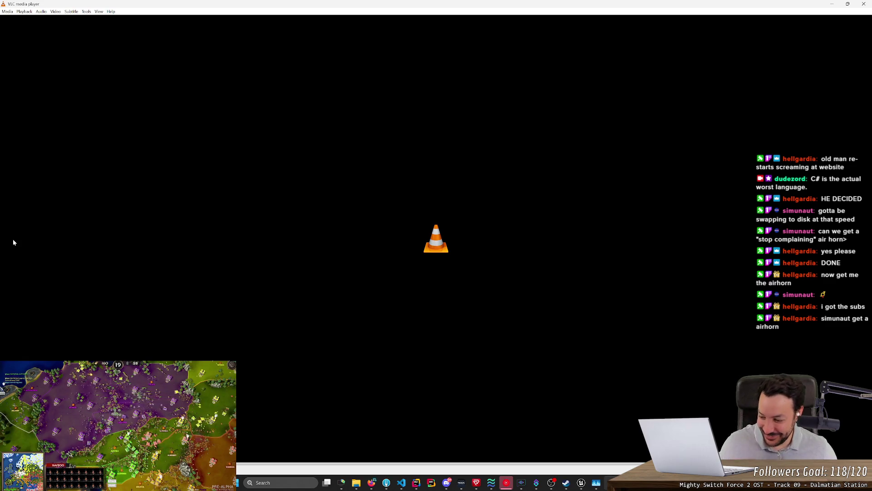
left_click(864, 4)
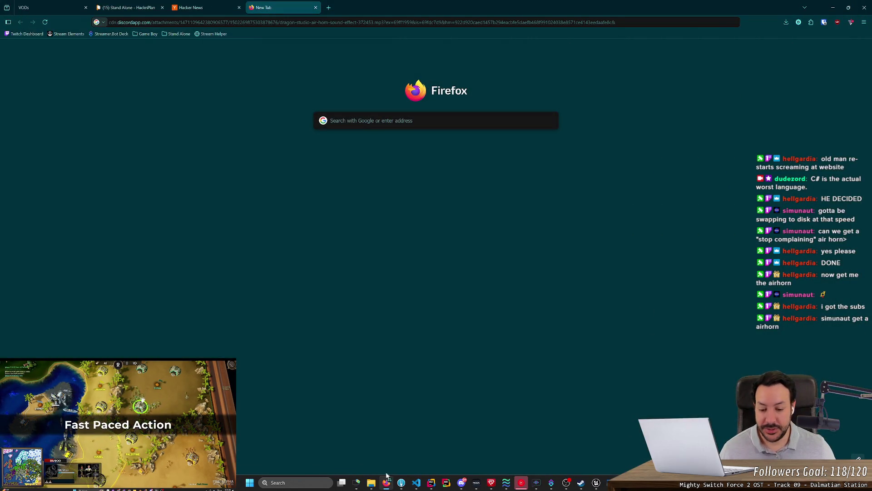
Step: In File Explorer, navigate to the Desktop > OBS > Sound Effects folder
left_click(371, 482)
left_click(109, 166)
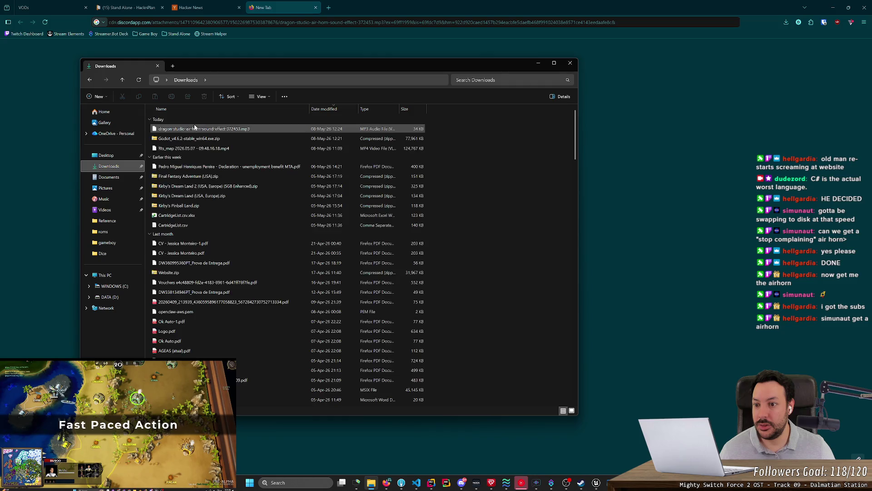
key("alt+Left")
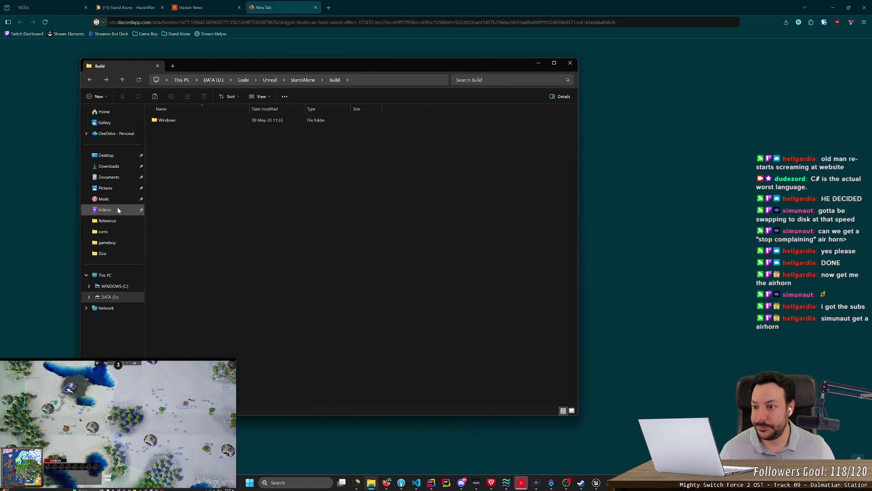
left_click(106, 156)
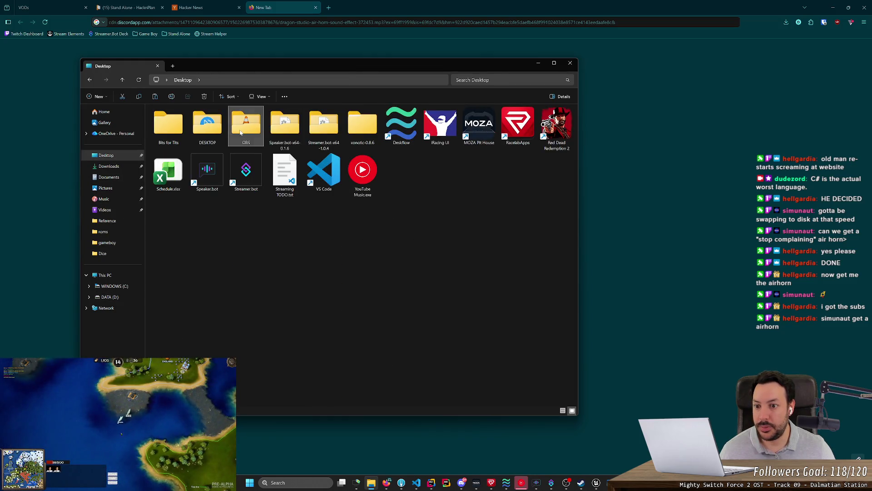
double_click(241, 132)
double_click(211, 130)
Step: Paste the air-horn MP3 there, rename it air_horn.mp3, and minimize the folder window
key("ctrl+v")
key("F2")
type("air_horn")
key("Return")
left_click(210, 81)
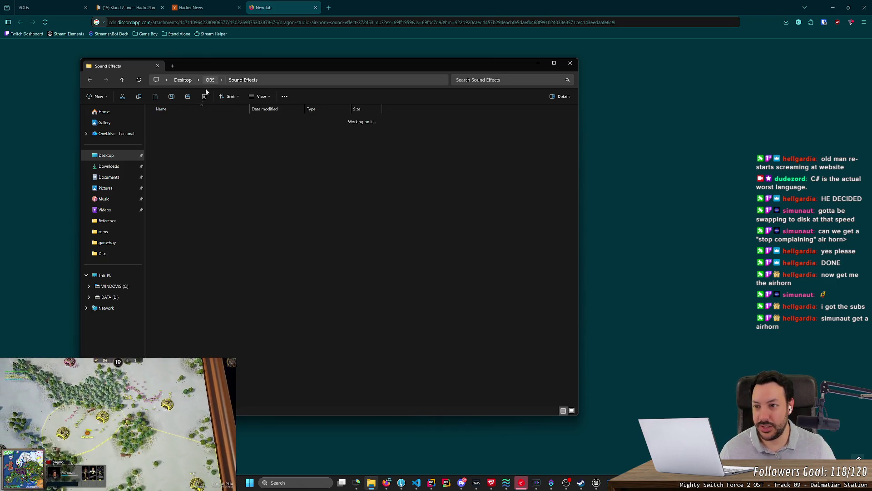
left_click_drag(228, 331, 381, 118)
mouse_move(379, 310)
left_mouse_down()
mouse_move(397, 266)
mouse_move(227, 54)
mouse_move(265, 242)
mouse_move(304, 92)
mouse_move(334, 287)
left_mouse_up()
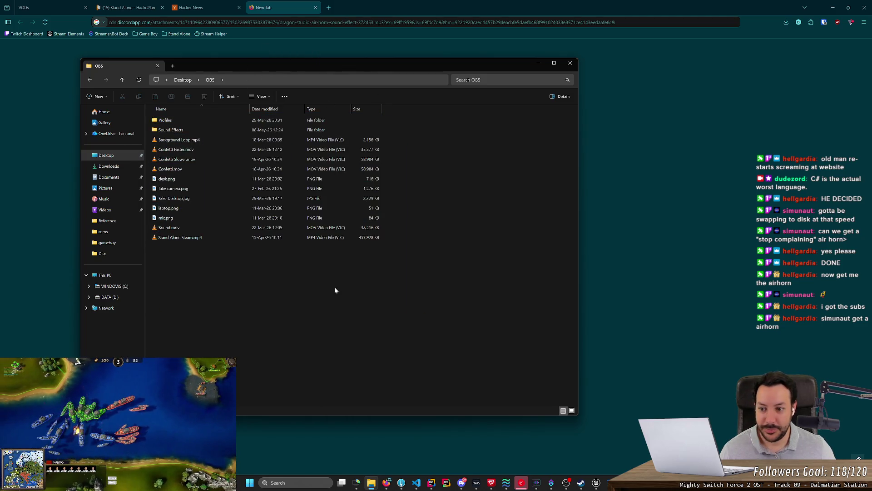
left_click(537, 64)
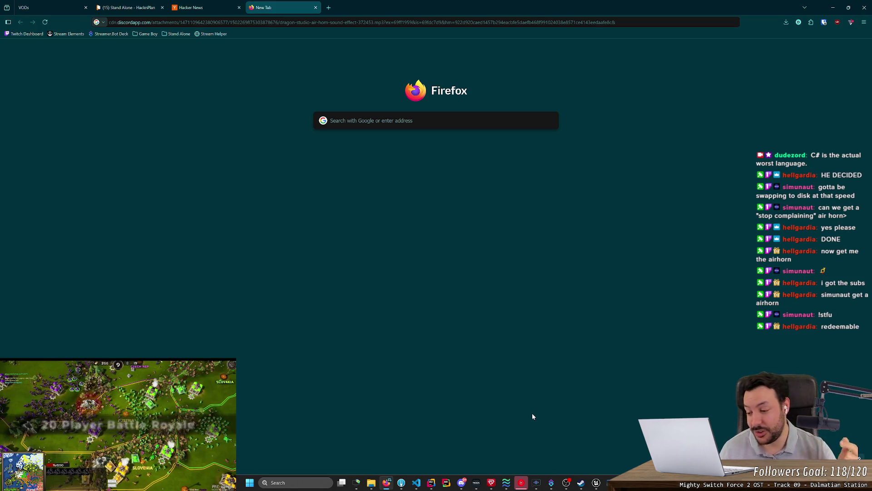
Step: Close the empty new tab and view Task Manager's CPU performance graphs beside Unreal Editor
middle_click(266, 5)
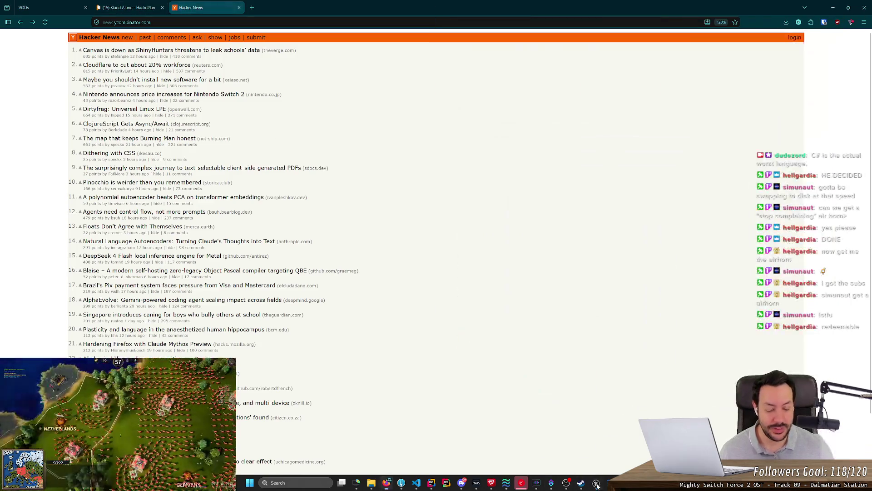
left_click(597, 485)
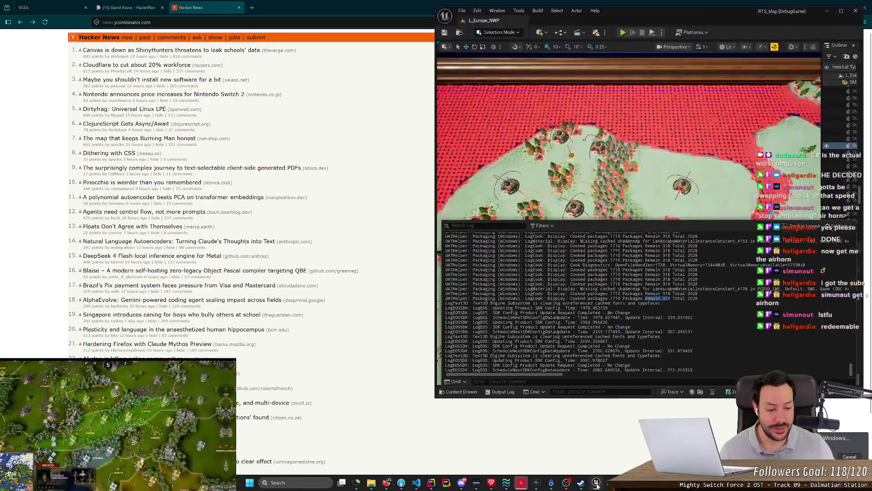
key("ctrl+shift+Escape")
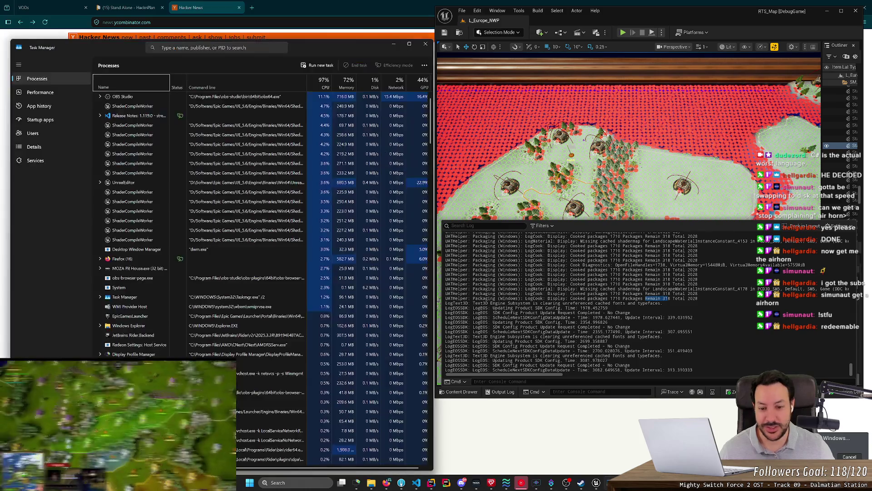
left_click(48, 94)
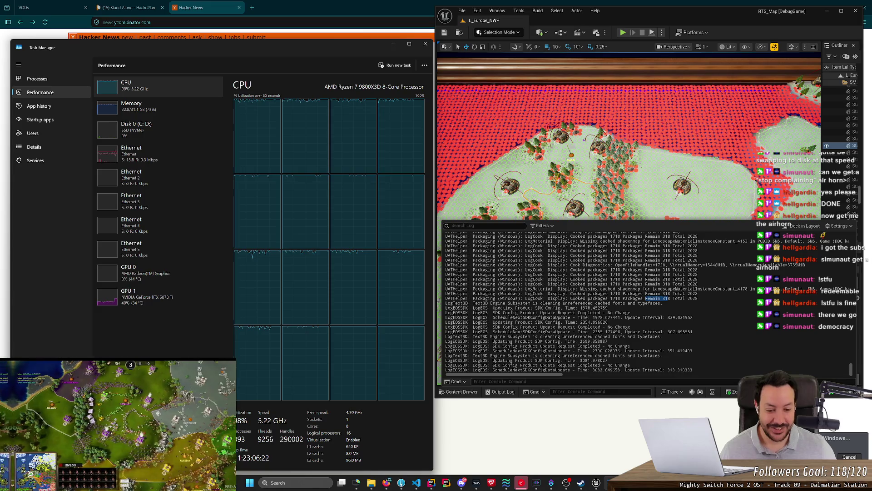
left_click(551, 483)
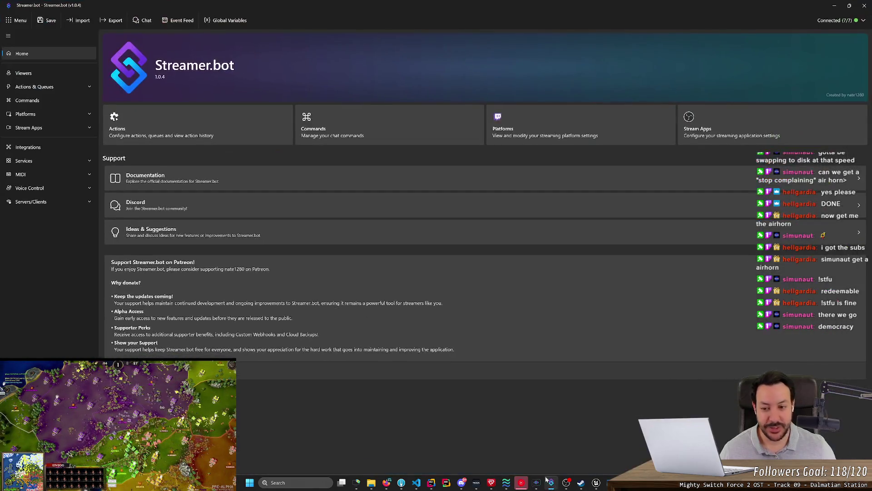
Step: Add a !stfu chat command that only Moderators are allowed to use
left_click(55, 101)
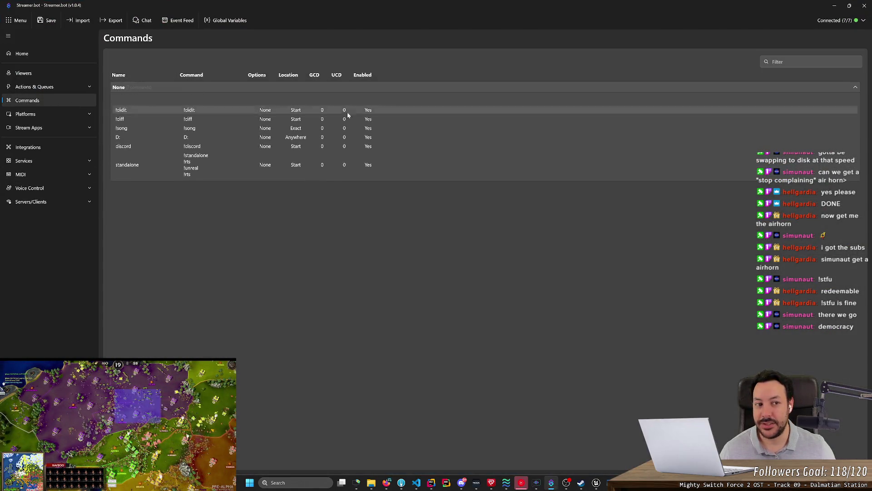
right_click(444, 293)
left_click(453, 301)
type("!stfu")
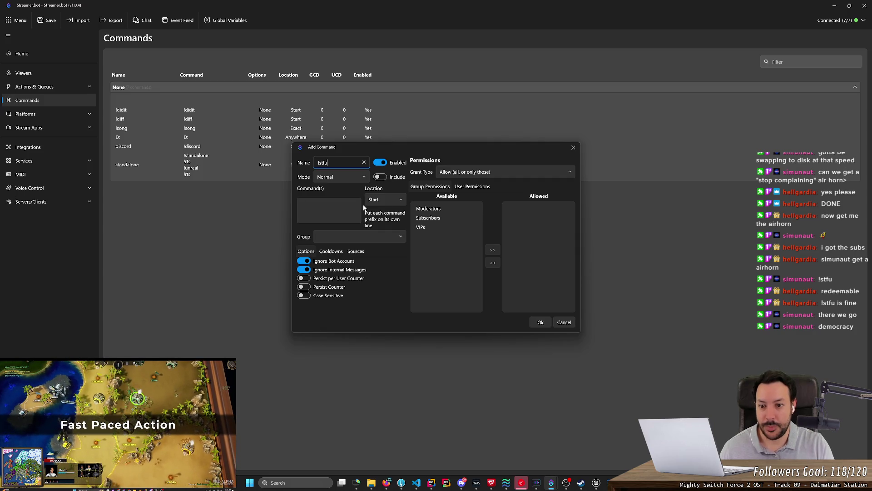
key("ctrl+a")
key("ctrl+c")
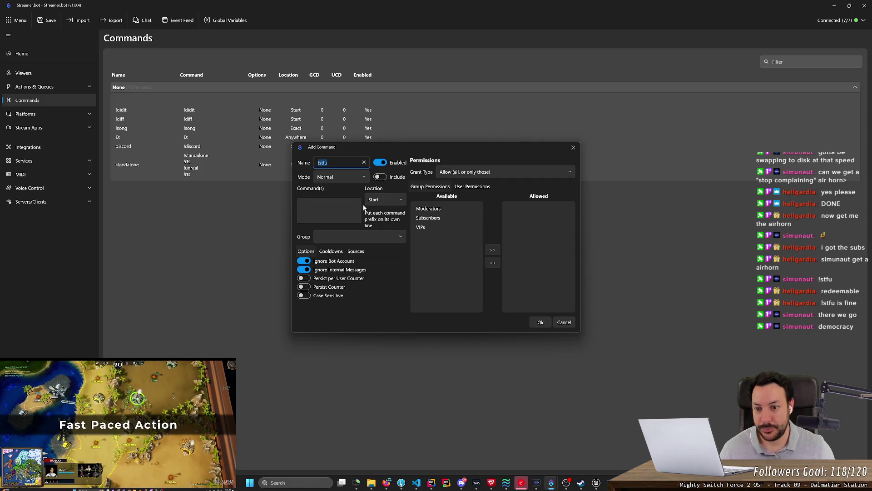
left_click(329, 210)
key("ctrl+v")
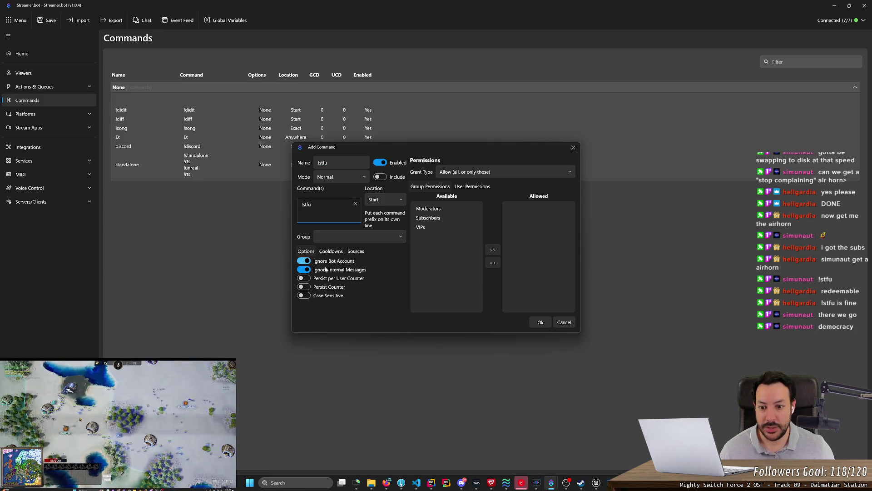
left_click(447, 209)
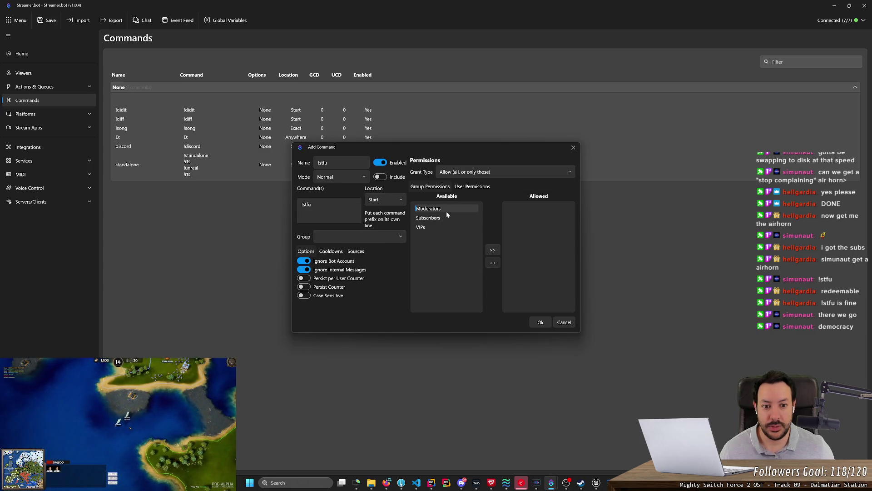
left_click(490, 250)
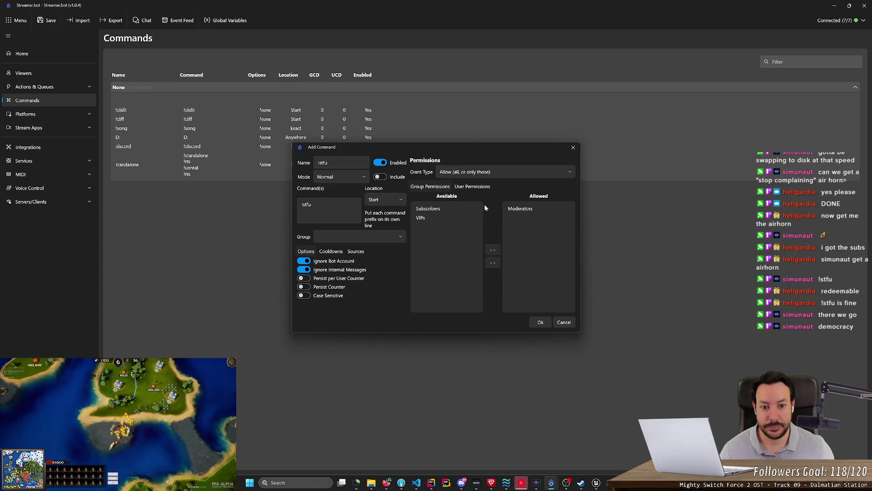
left_click(540, 324)
Step: Start adding a new action in the Bot Commands group
left_click(55, 54)
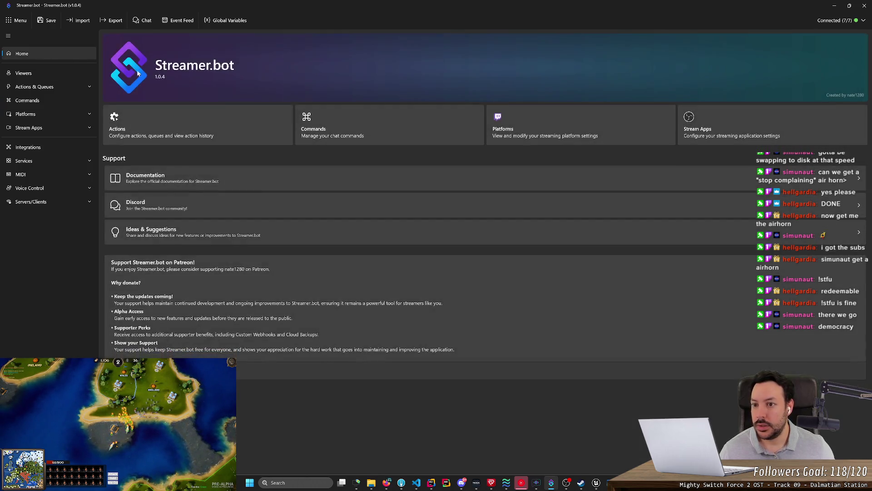
left_click(40, 86)
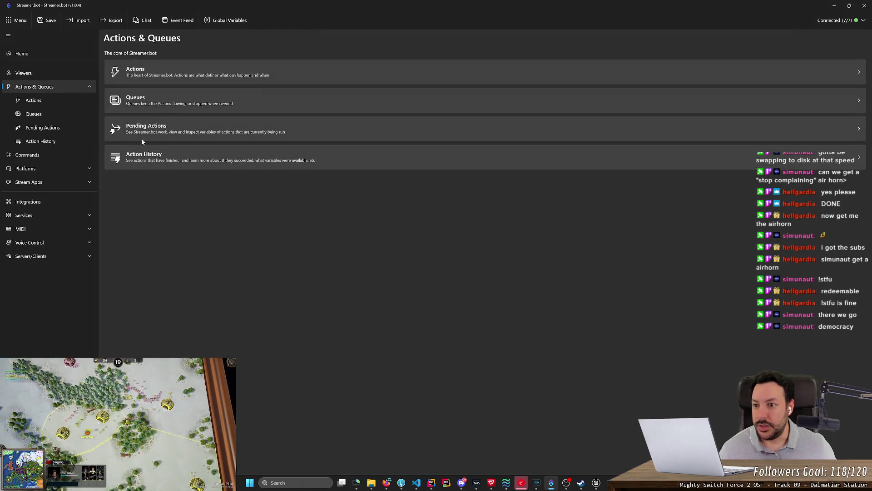
left_click(153, 76)
right_click(175, 121)
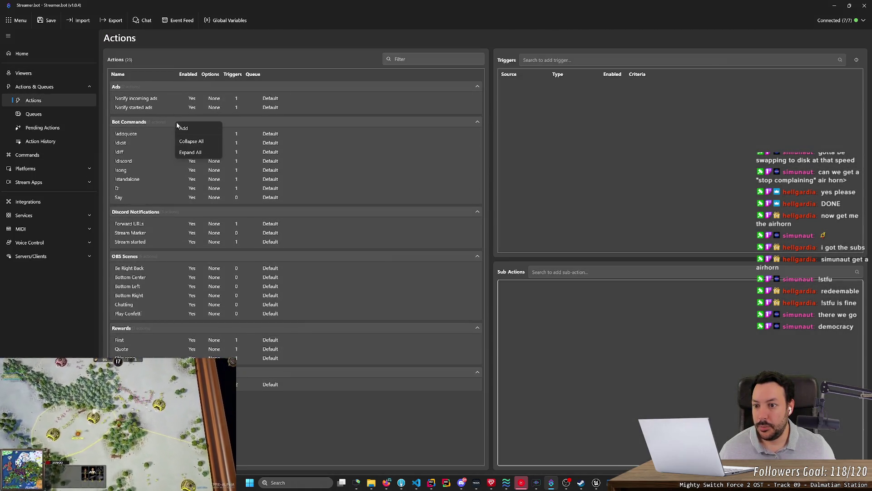
left_click(183, 128)
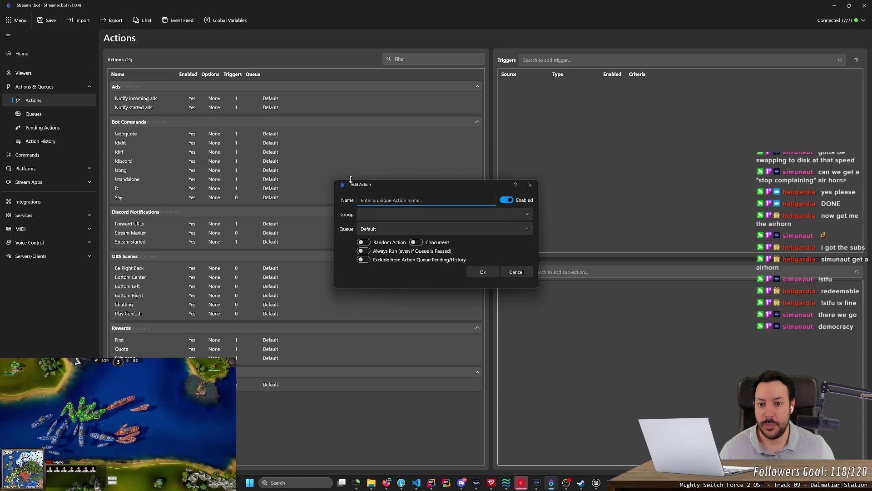
Step: Create the !stfu action in the Bot Commands group
type("!")
key("BackSpace")
type("u")
left_click(392, 229)
left_click(392, 214)
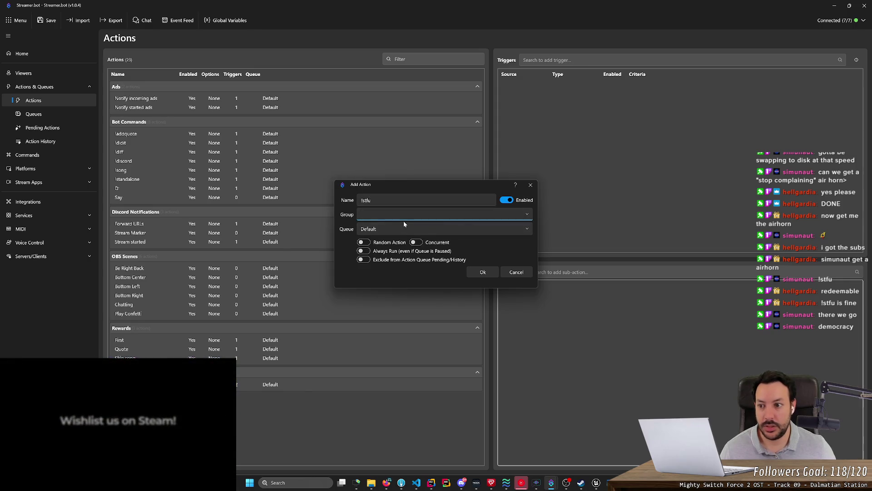
left_click(527, 214)
left_click(506, 243)
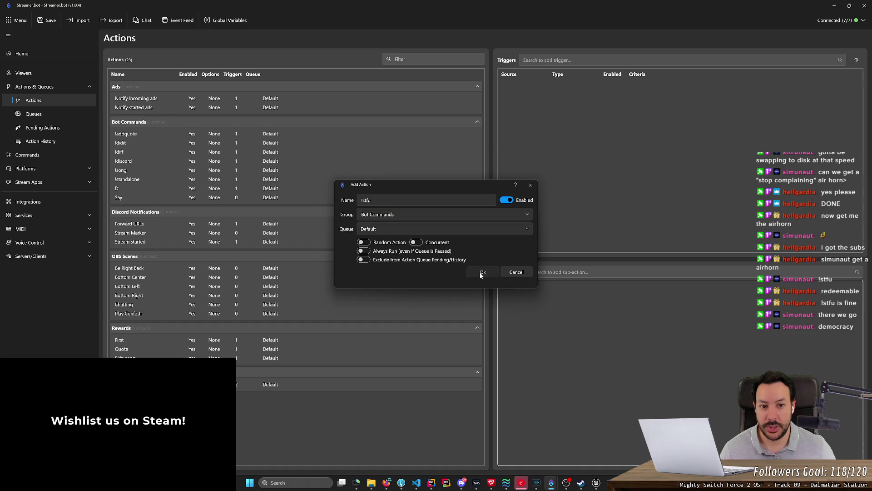
left_click(482, 272)
Step: Add a Command Triggered trigger using the !stfu chat command
right_click(568, 154)
mouse_move(590, 220)
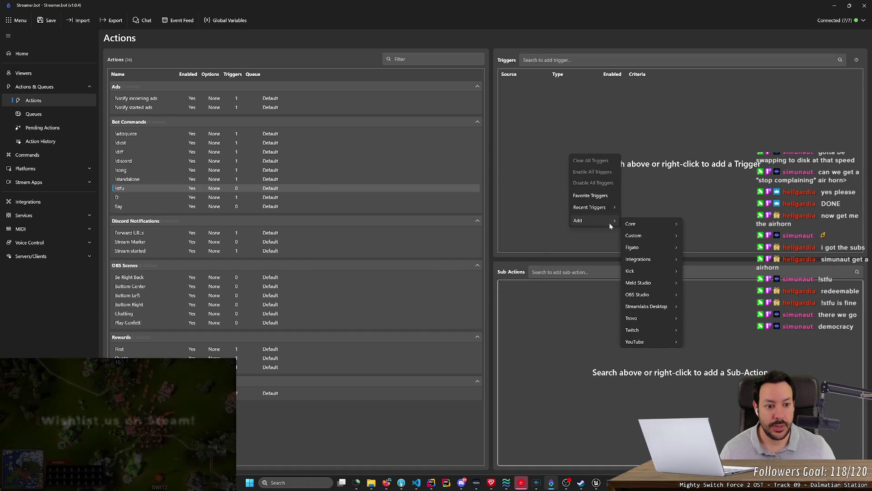
mouse_move(644, 223)
mouse_move(709, 260)
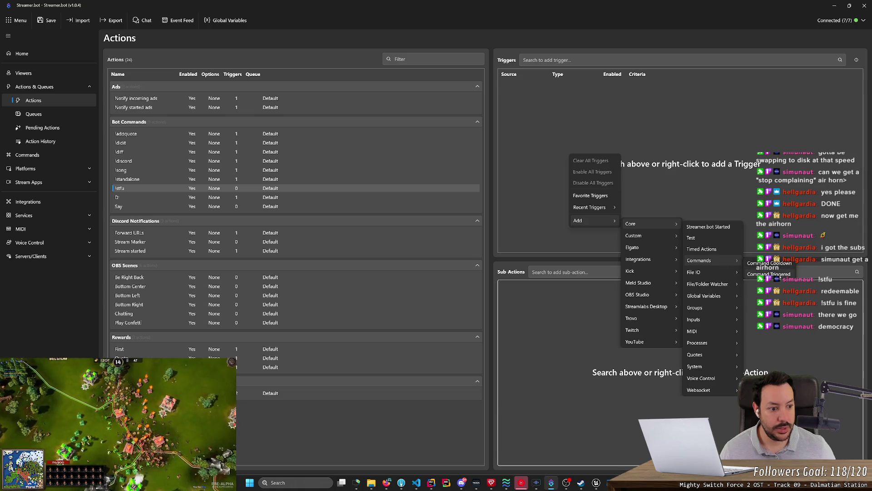
left_click(768, 274)
left_click(418, 229)
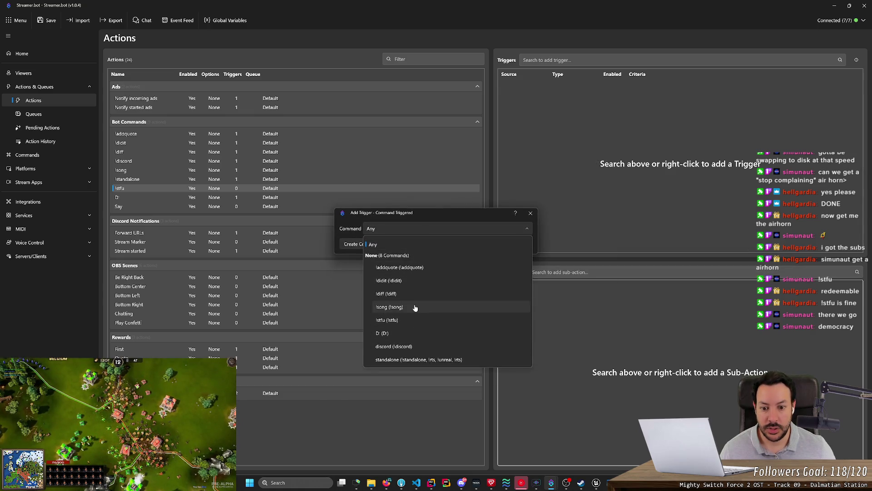
left_click(409, 320)
left_click(461, 244)
Step: Add a Core Play Sound sub-action to the !stfu action
right_click(586, 337)
mouse_move(618, 395)
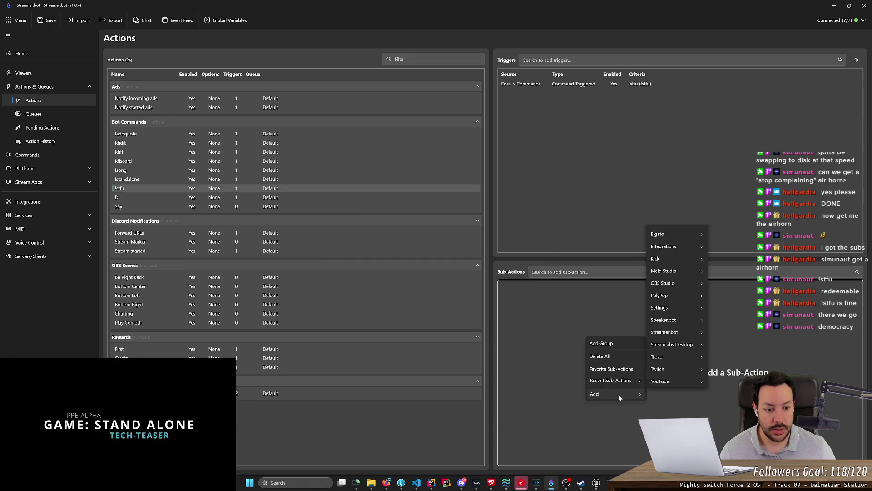
mouse_move(665, 235)
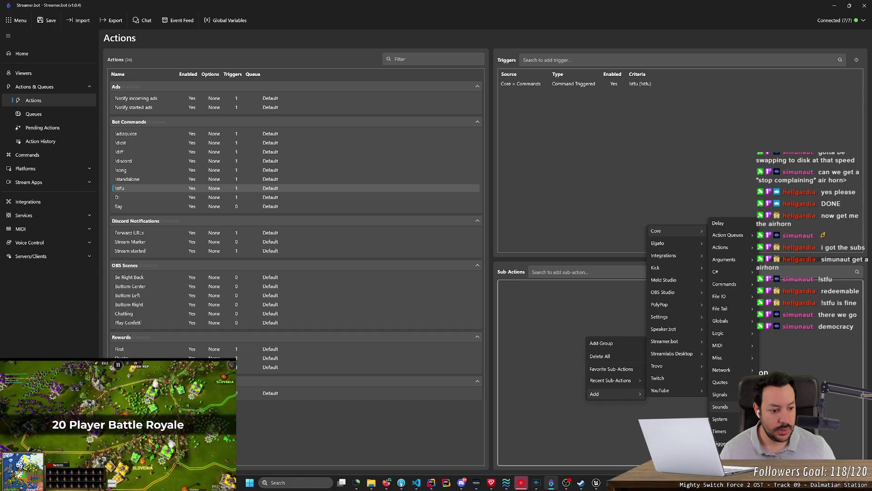
left_click(722, 407)
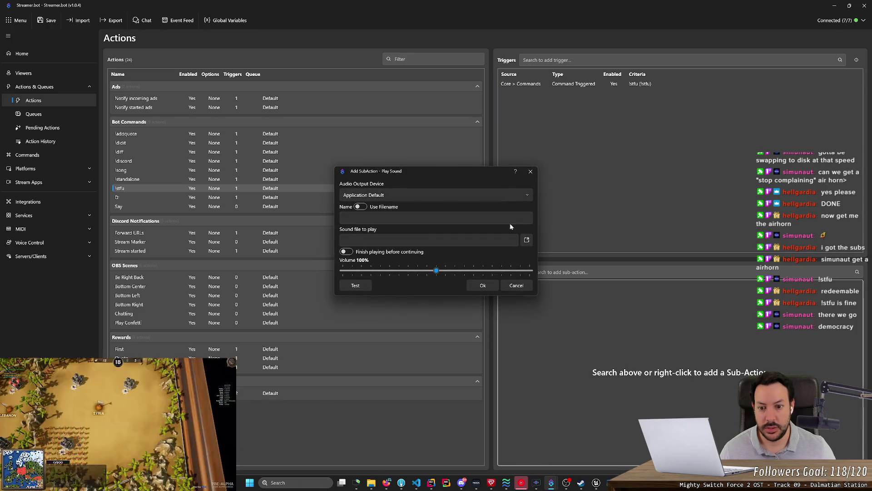
Step: Add a Play Sound step using air_horn.mp3 to !stfu, test it, and open the action's settings
left_click(527, 240)
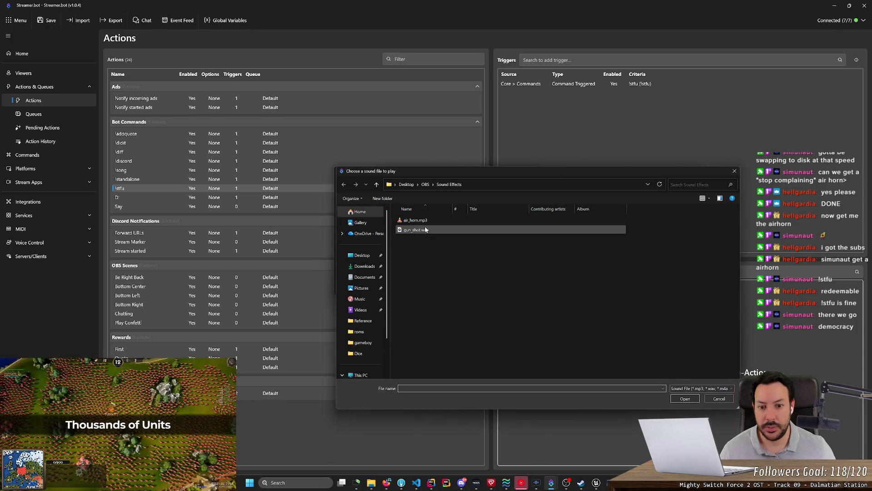
double_click(416, 220)
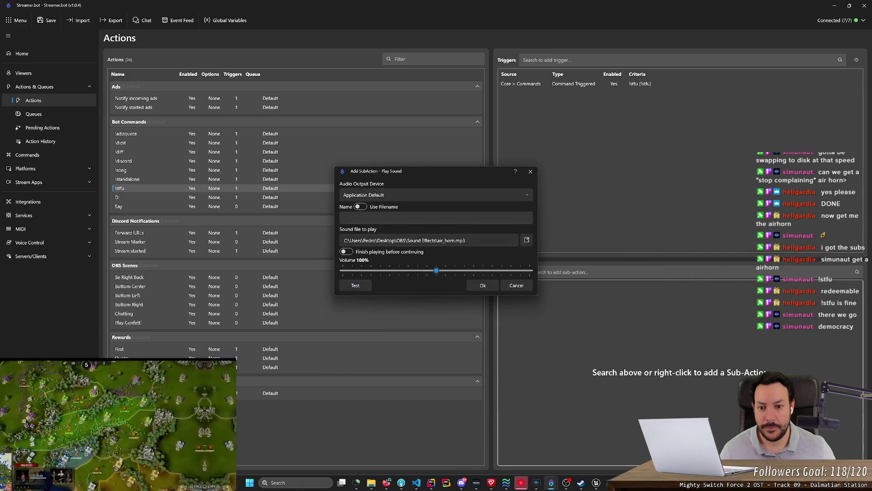
left_click(358, 285)
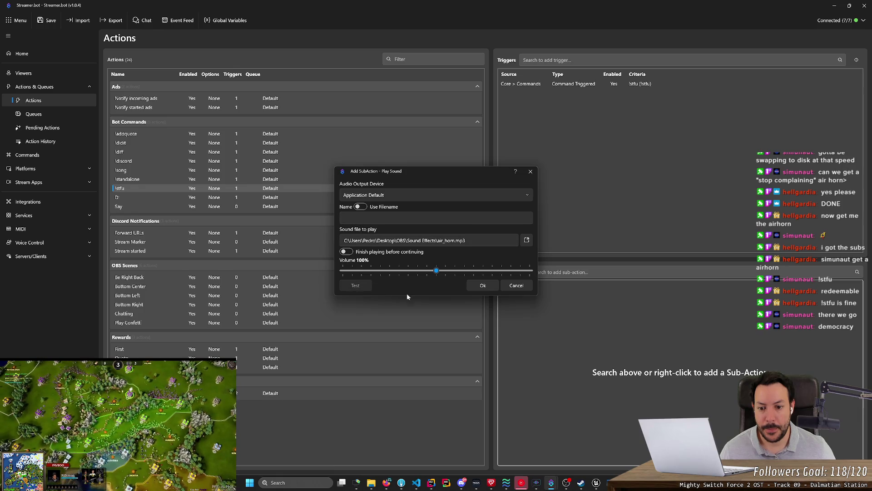
left_click(482, 285)
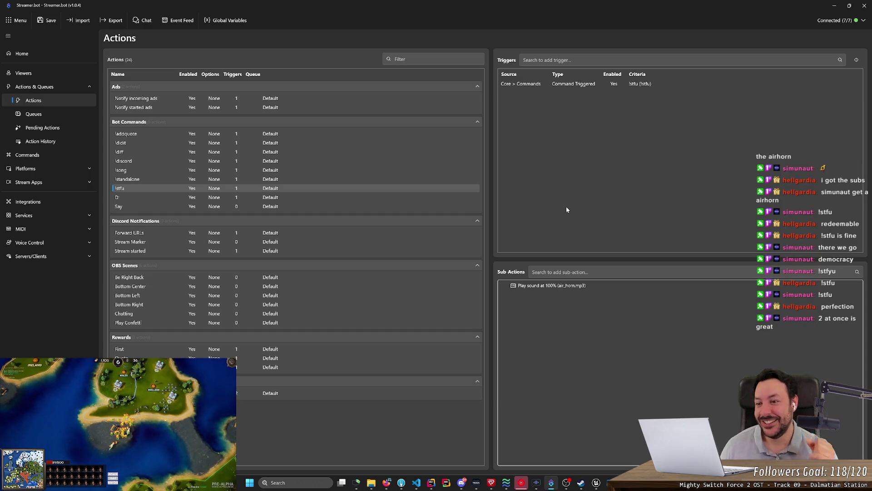
double_click(400, 188)
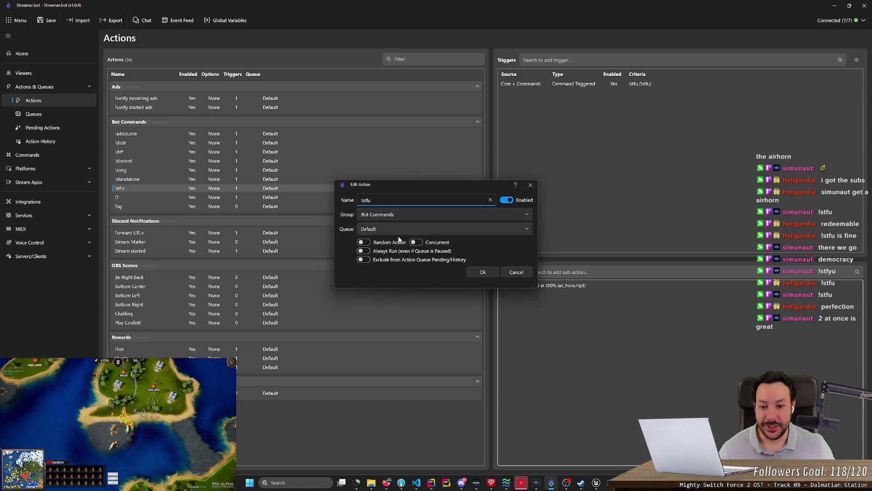
Step: Close the action editor and open the cooldown settings of the !stfu chat command
left_click(513, 272)
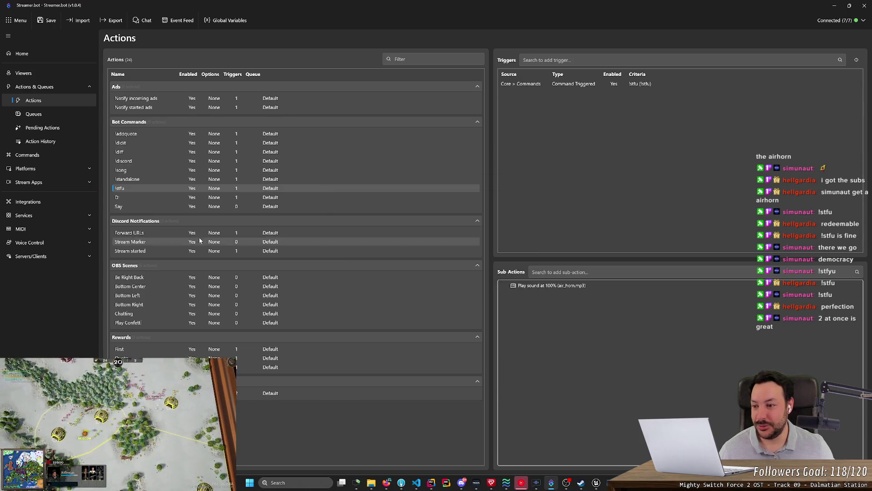
left_click(51, 155)
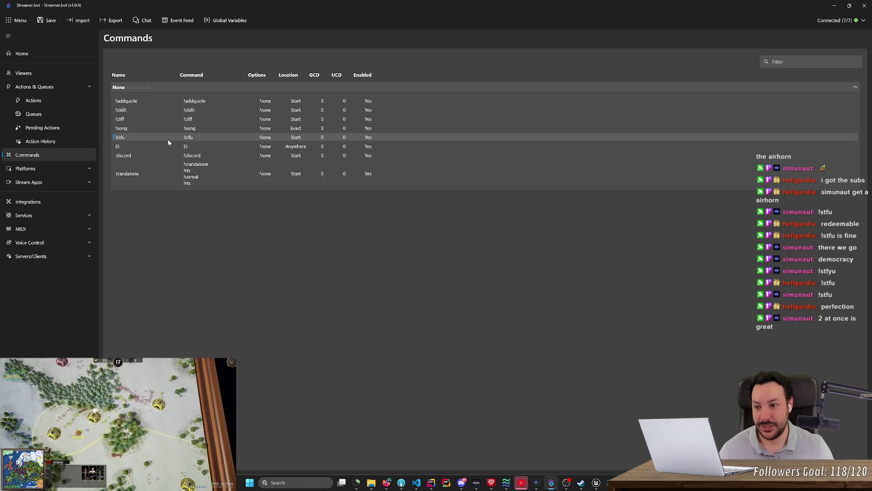
double_click(168, 139)
left_click(336, 254)
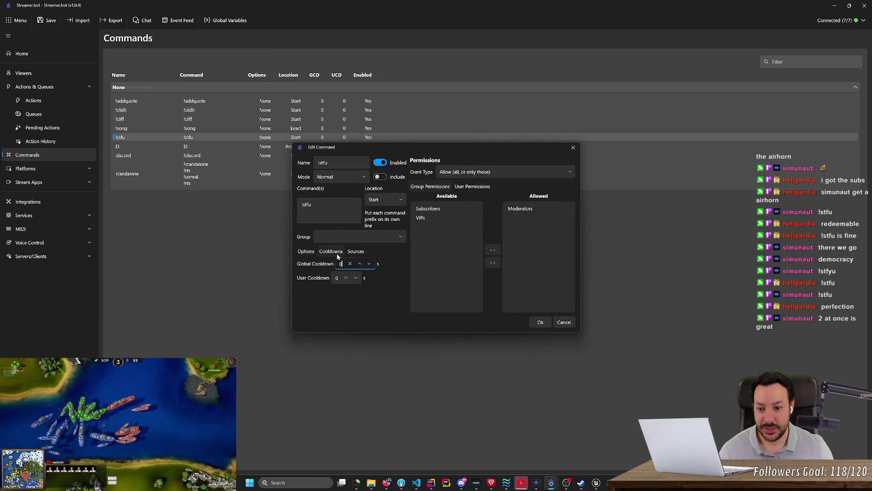
Step: Try a 60-second user cooldown on !stfu, reset it to 0, and save the command
left_click(354, 275)
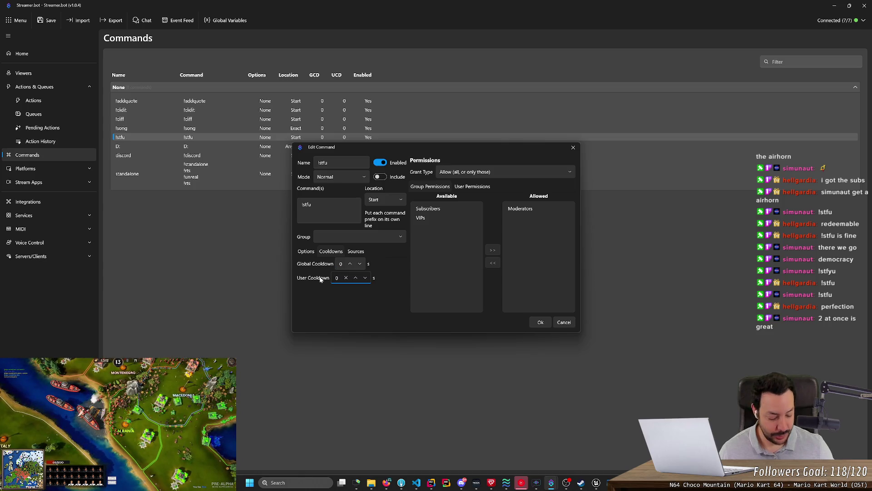
type("6")
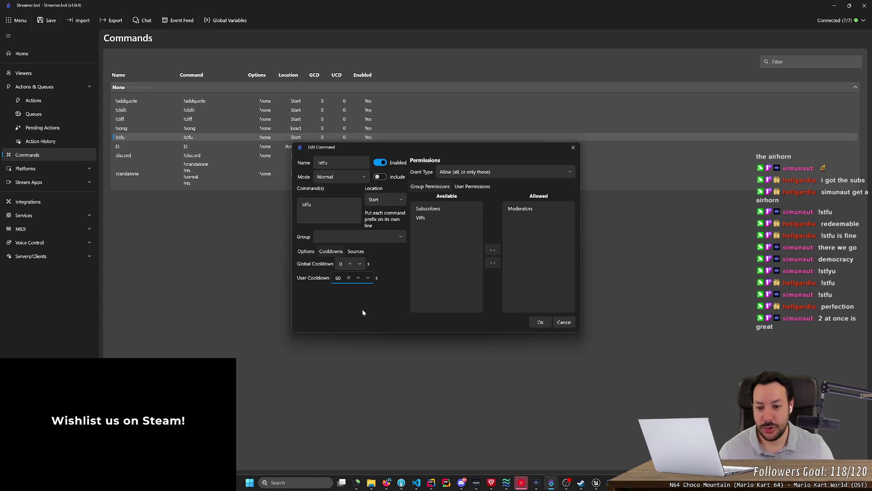
key("shift+Tab")
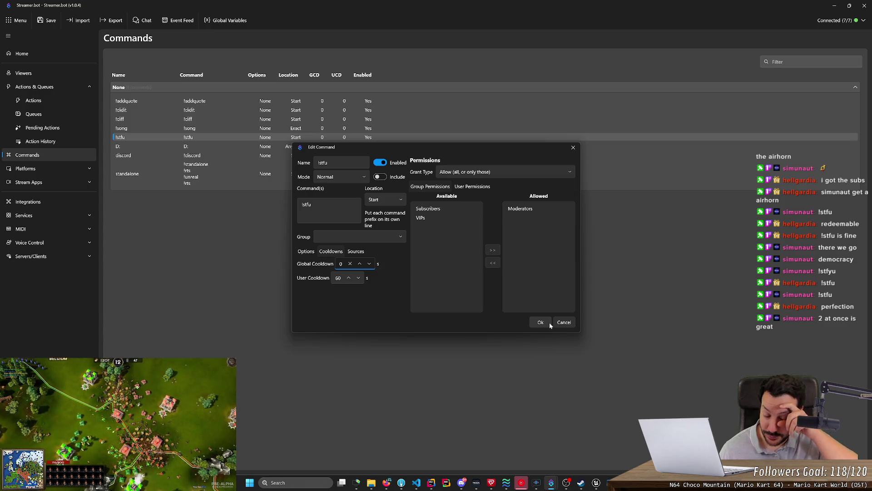
key("Tab")
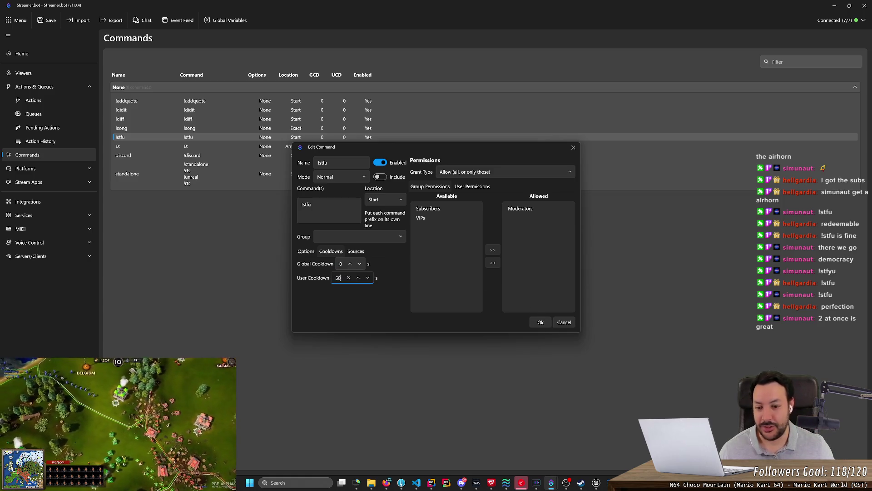
key("BackSpace")
key("BackSpace")
type("0")
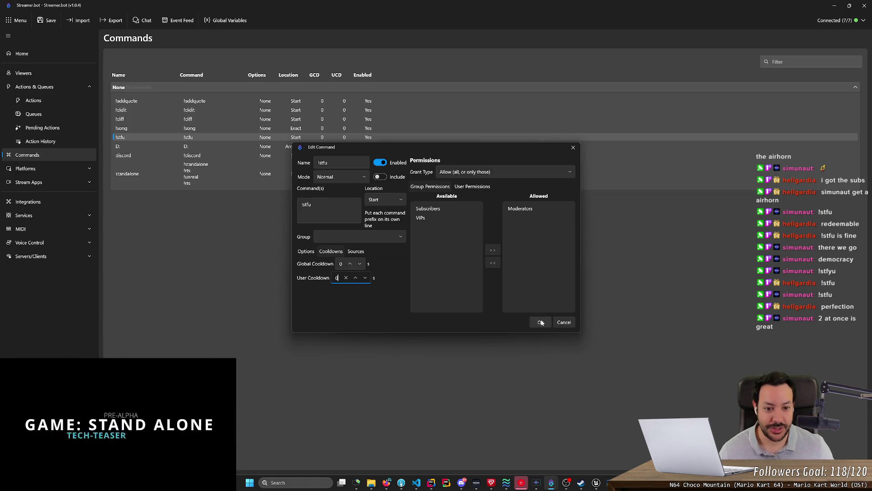
left_click(541, 322)
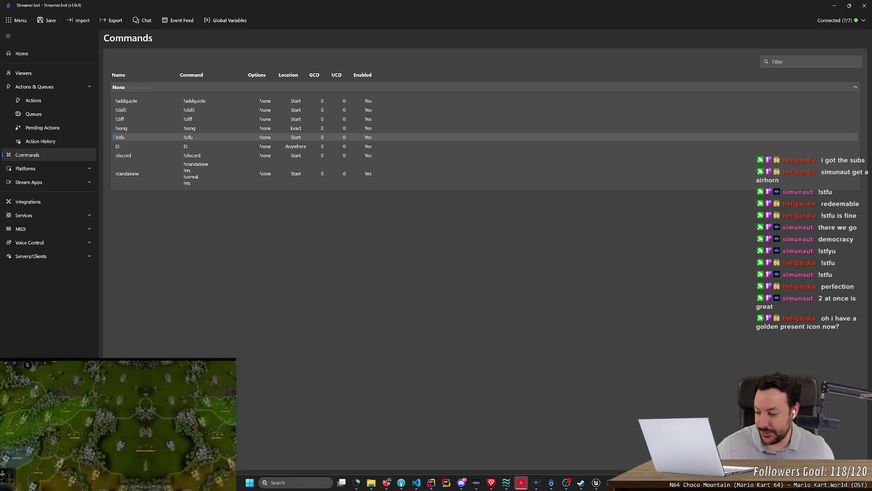
left_click(386, 483)
Step: Open twitch.tv in a new tab and go to the Creator Dashboard
key("ctrl+t")
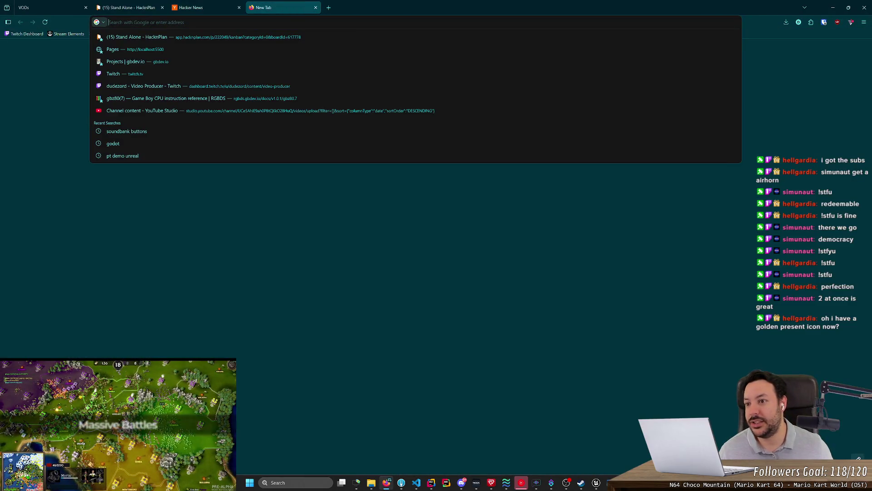
left_click(254, 73)
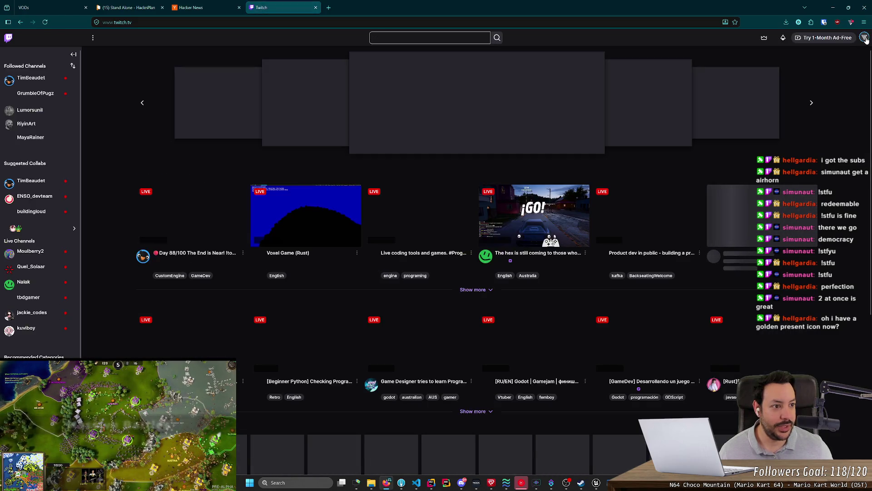
left_click(864, 39)
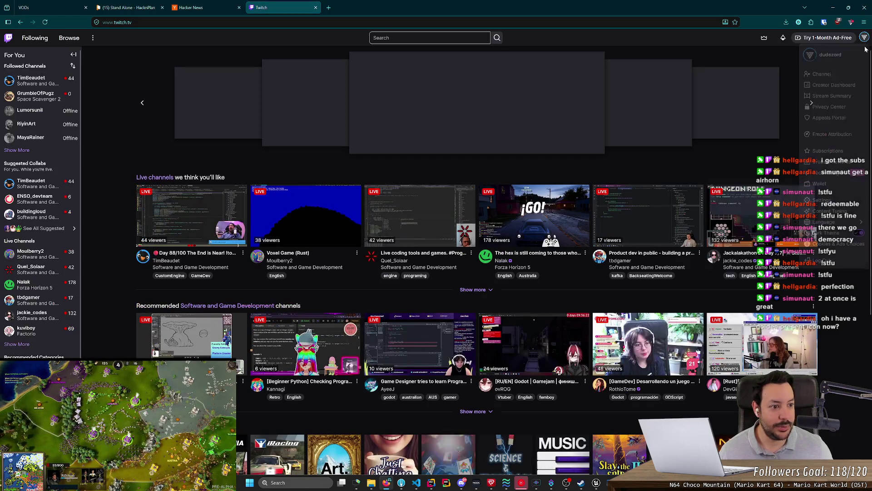
left_click(834, 86)
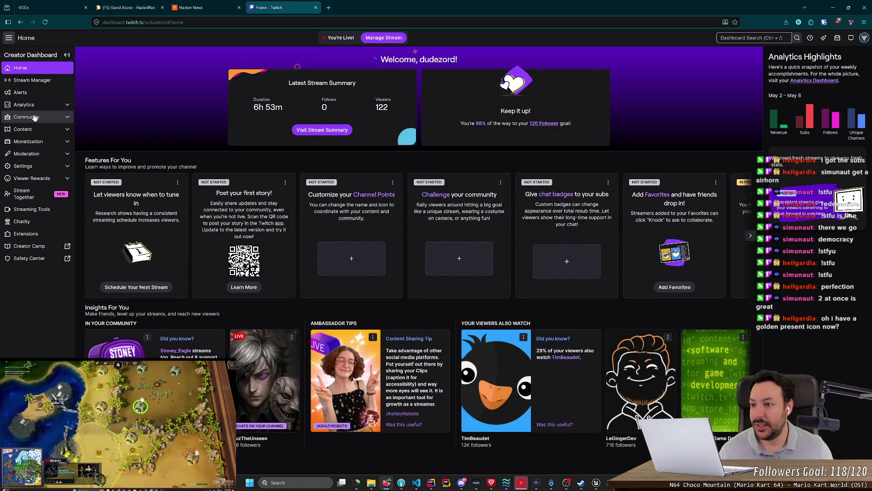
Step: Check the $45.74 / $50.00 payout progress, then view Earnings for Apr 9 – May 8, 2026
left_click(43, 105)
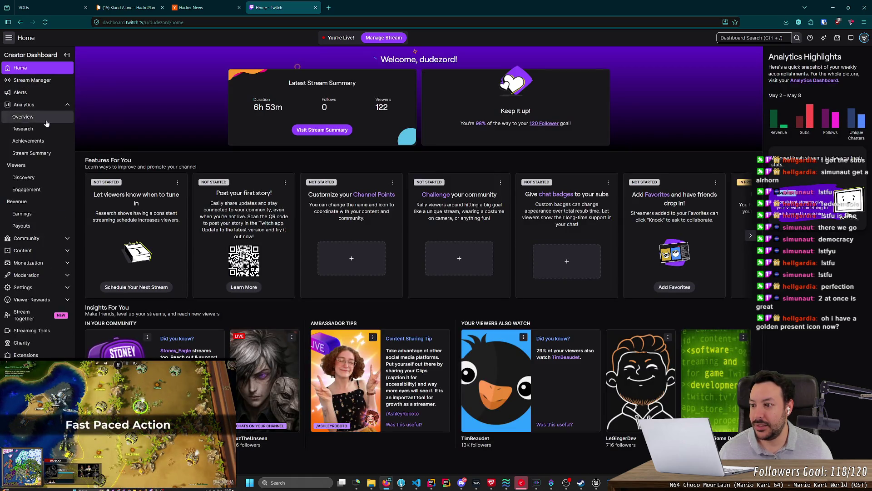
left_click(21, 226)
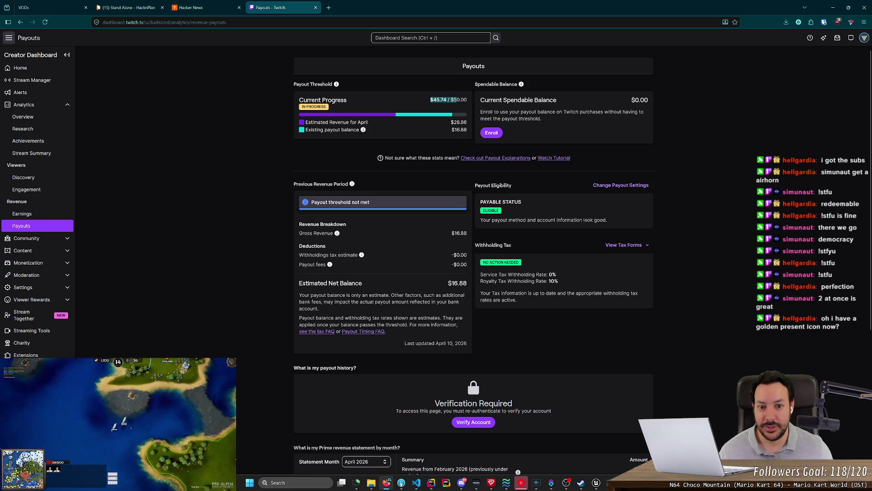
left_click_drag(429, 100, 455, 106)
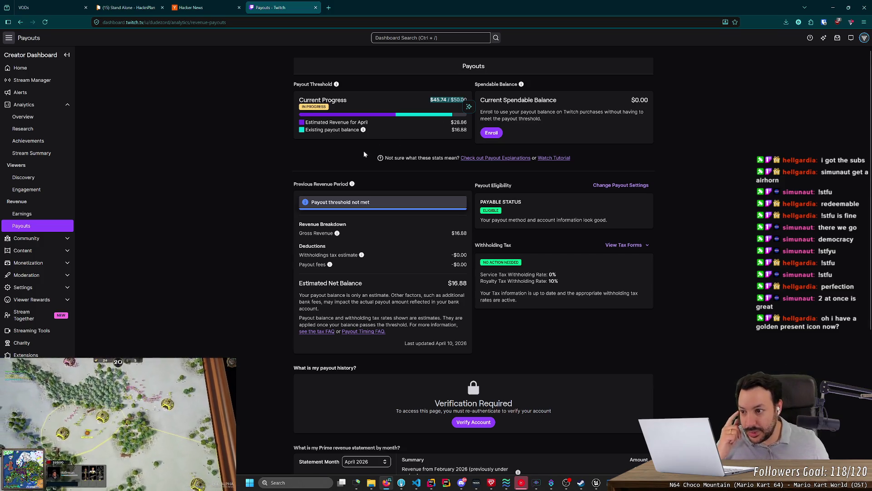
left_click(26, 214)
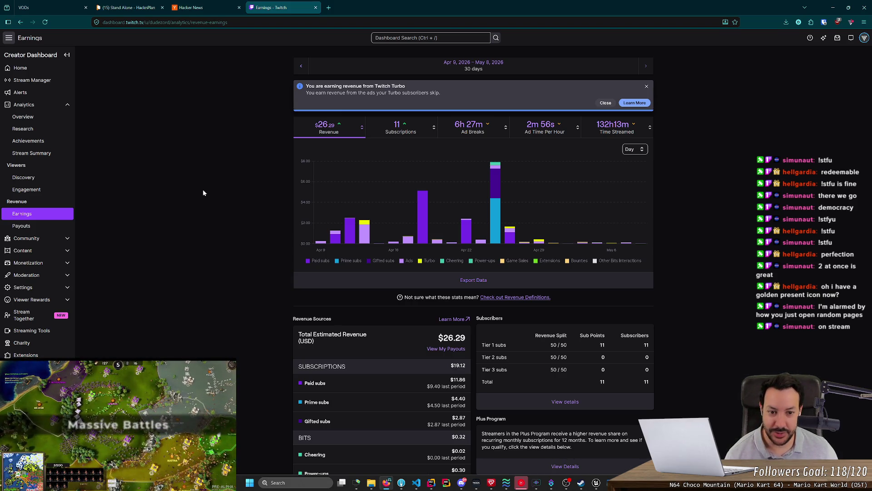
Step: Close the Earnings - Twitch tab to return to the Hacker News front page
mouse_move(495, 168)
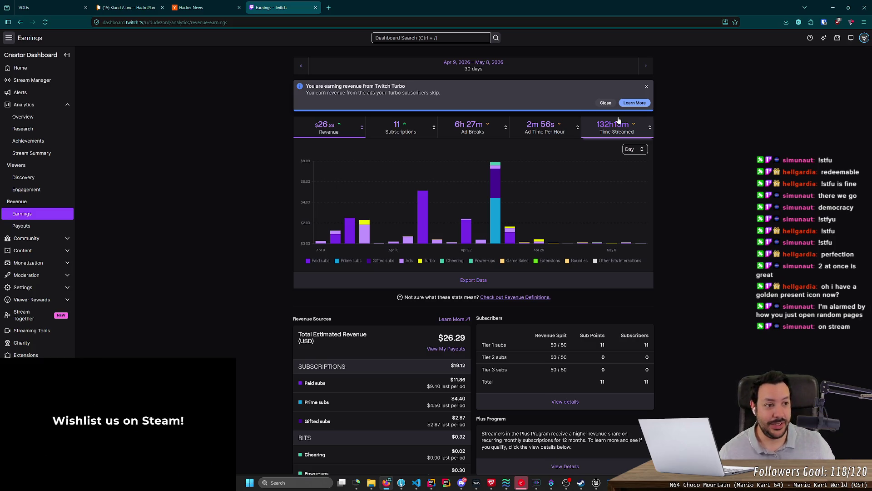
left_click(316, 7)
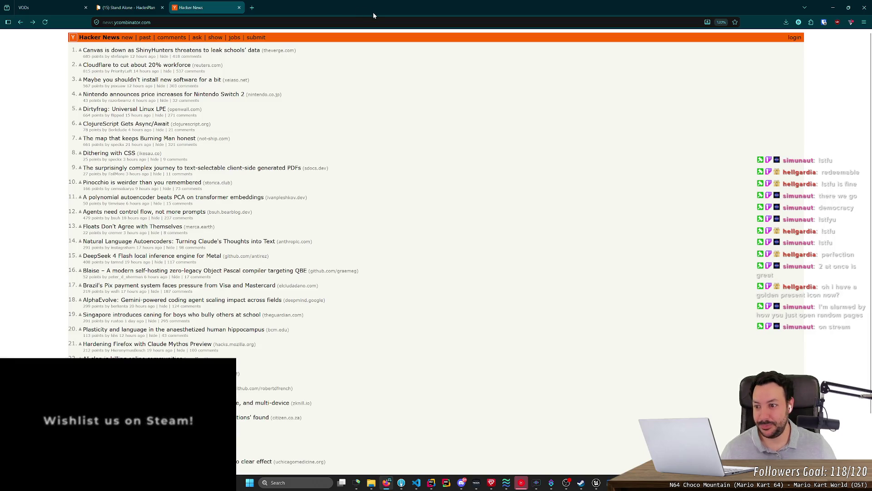
Step: Minimize Firefox and Streamer.bot, check Task Manager's memory and GPU 1 usage, then list running processes
left_click(833, 7)
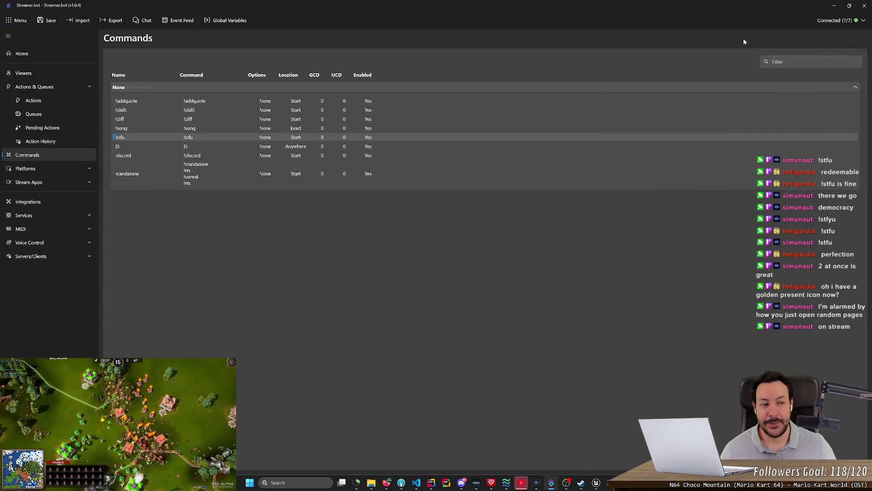
left_click(835, 6)
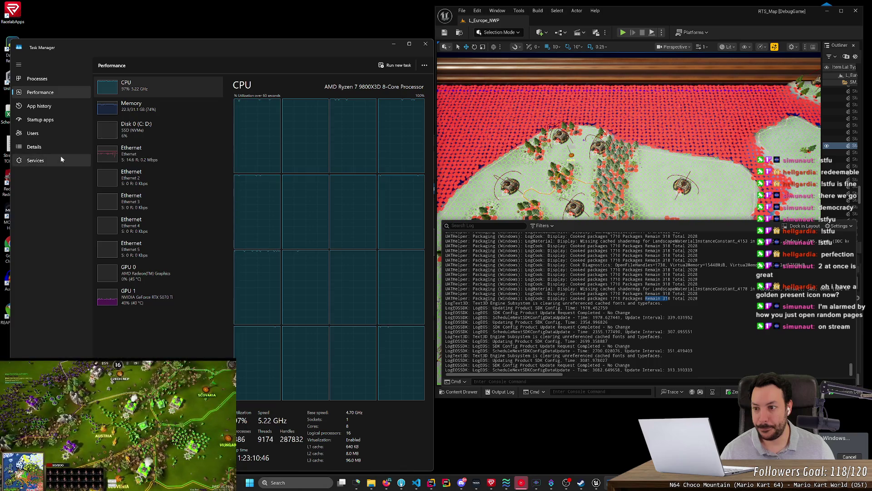
left_click(130, 114)
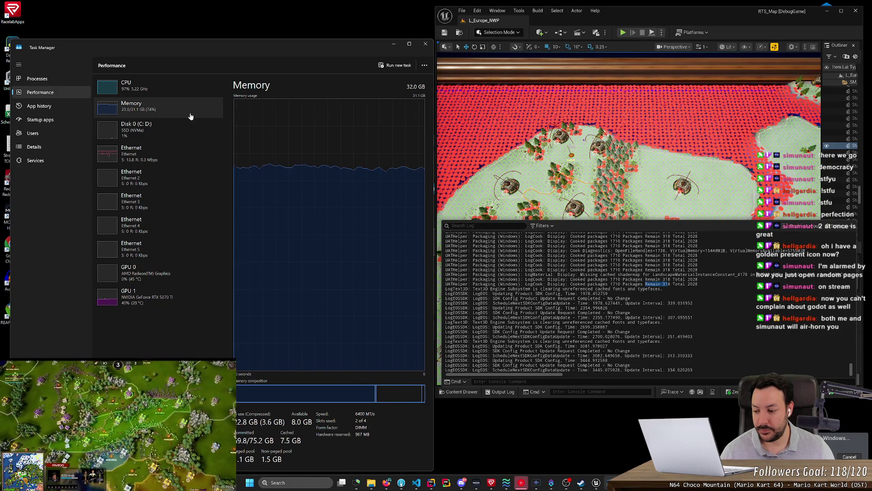
left_click(154, 304)
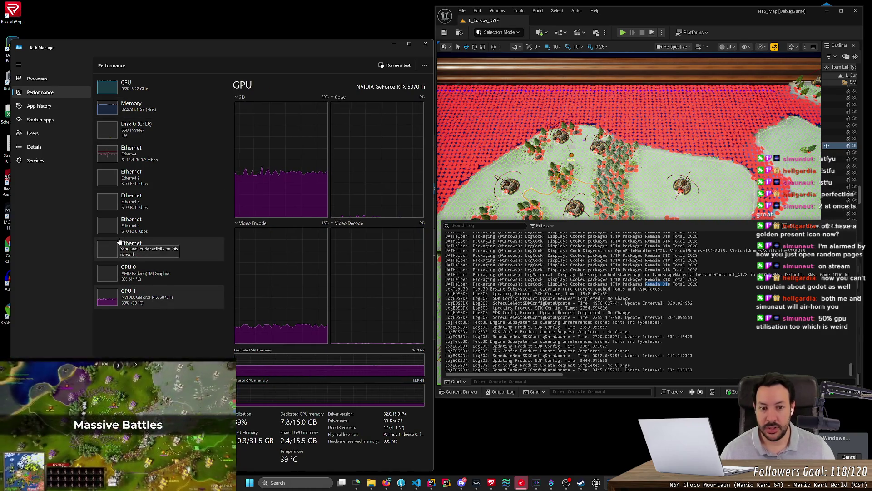
left_click(38, 79)
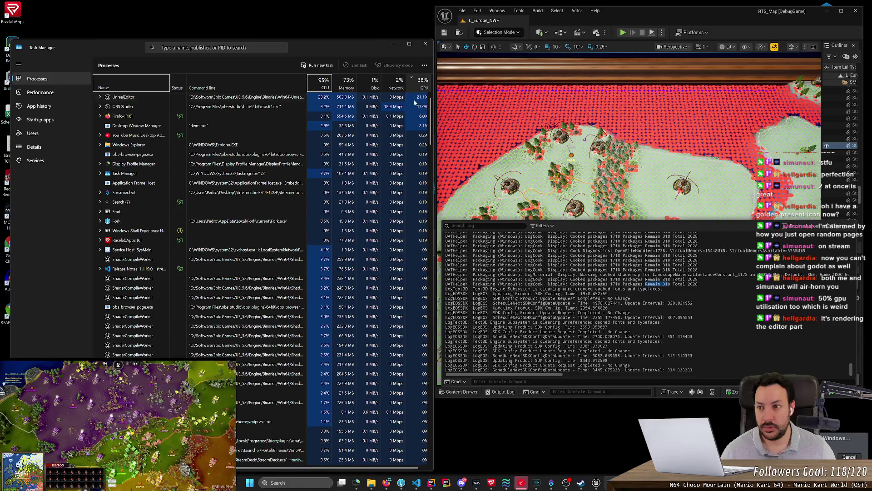
Step: Expand UnrealEditor in Task Manager to show RTS_Map [DebugGame], and tilt the editor camera onto the map
left_click(100, 97)
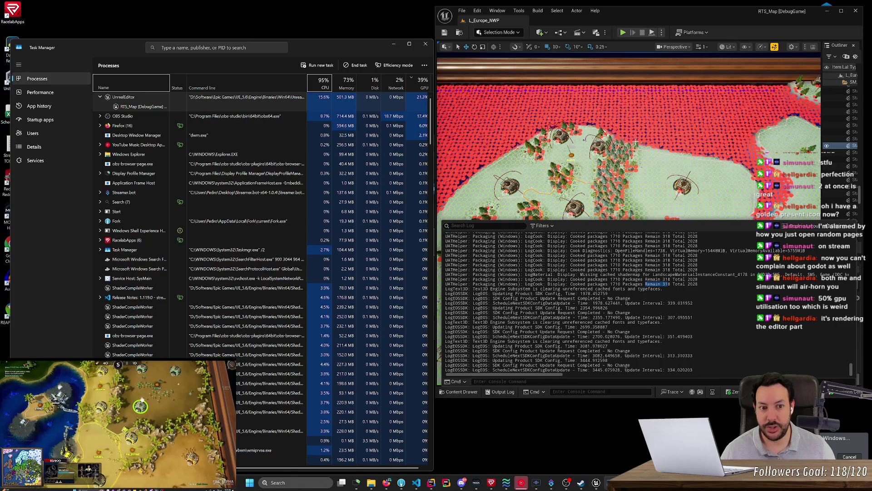
mouse_move(636, 143)
left_mouse_down()
mouse_move(659, 150)
mouse_move(659, 127)
mouse_move(658, 191)
mouse_move(659, 136)
left_mouse_up()
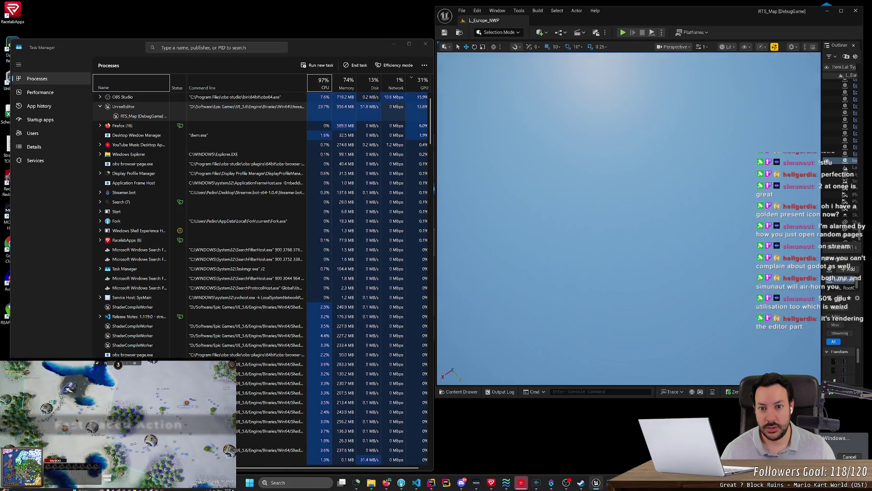
mouse_move(659, 136)
left_mouse_down()
mouse_move(658, 191)
mouse_move(640, 205)
mouse_move(640, 227)
mouse_move(630, 237)
mouse_move(629, 154)
left_mouse_up()
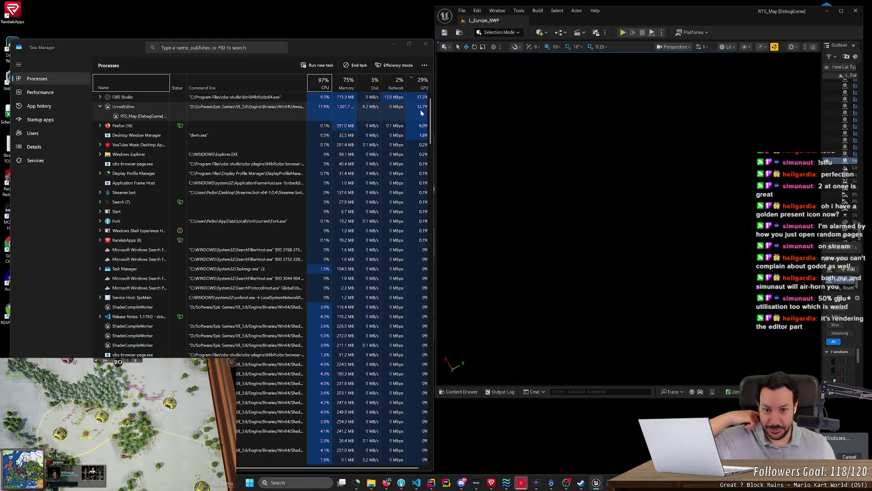
Step: Minimize Unreal Editor, close Display Profile Manager, and move Task Manager higher up
left_click(827, 11)
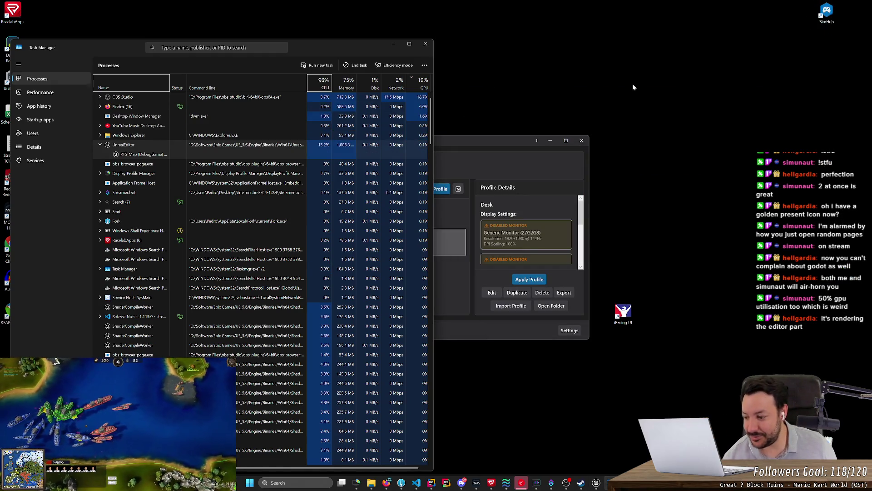
left_click(577, 141)
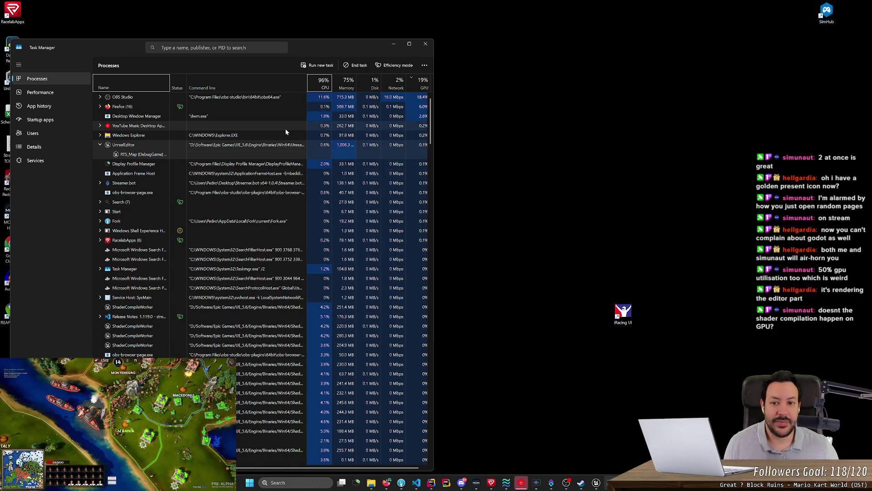
mouse_move(323, 45)
left_mouse_down()
mouse_move(418, 27)
mouse_move(334, 15)
left_mouse_up()
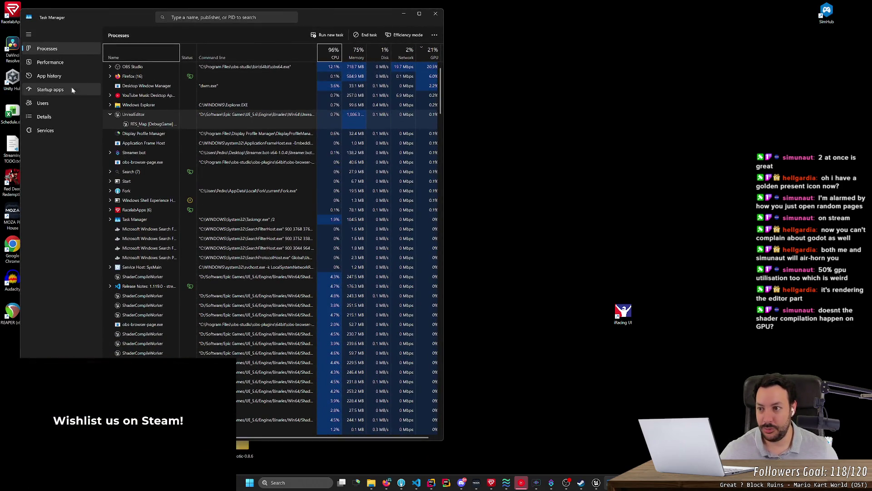
Step: Show Task Manager's CPU performance graphs at 96% beside the restored Unreal Editor window
left_click(56, 65)
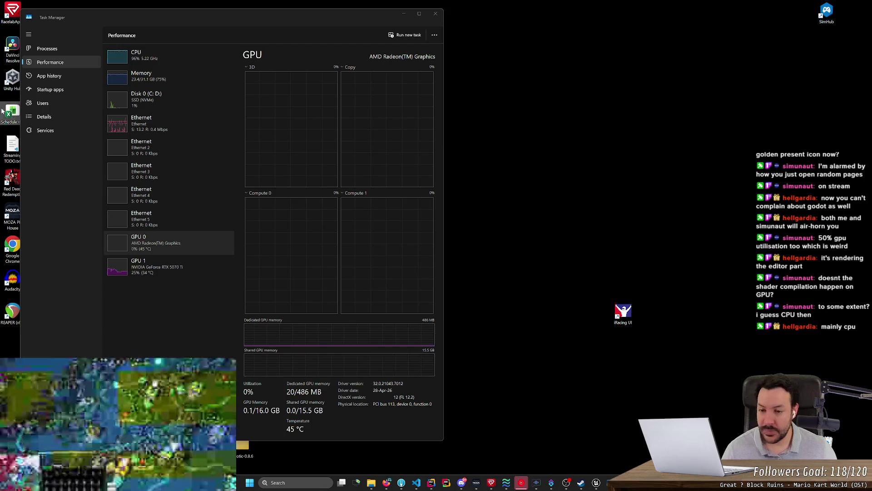
left_click(168, 243)
left_click(595, 483)
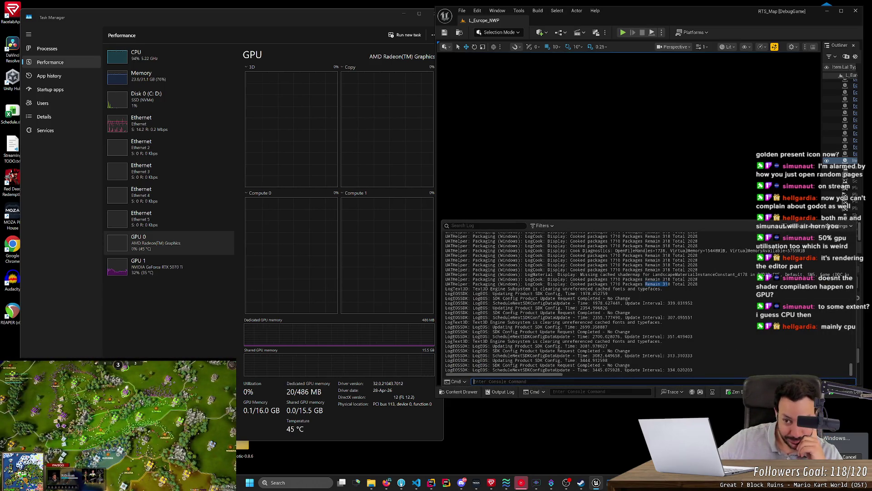
left_click(154, 57)
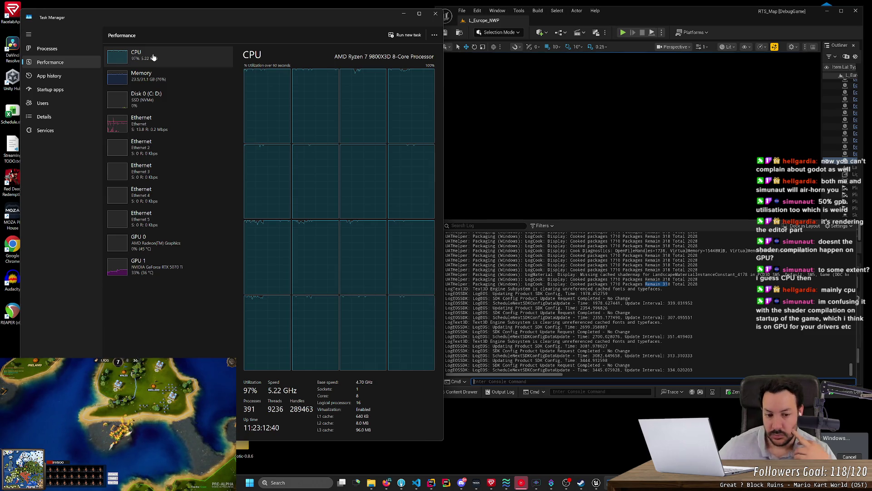
Step: Zoom the Unreal viewport in and out, then reopen the output log console
right_click(531, 109)
key("Escape")
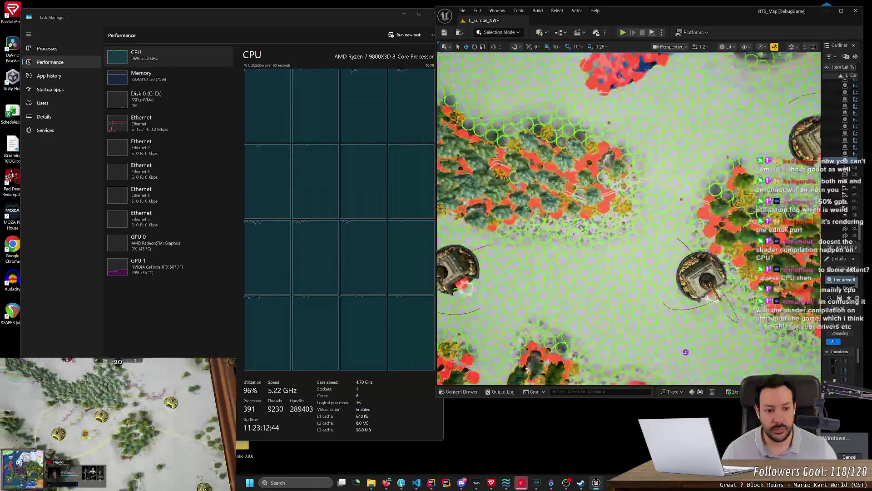
scroll(629, 218, "down", 5)
scroll(629, 218, "down", 5)
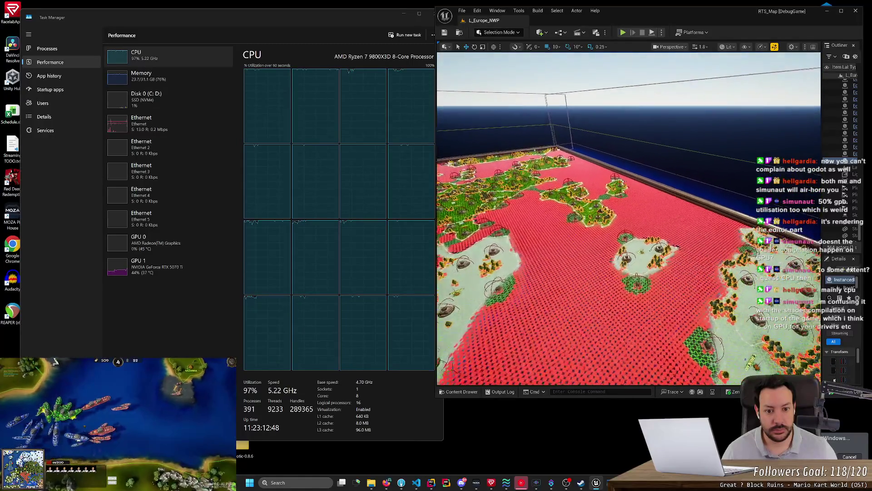
scroll(629, 218, "up", 5)
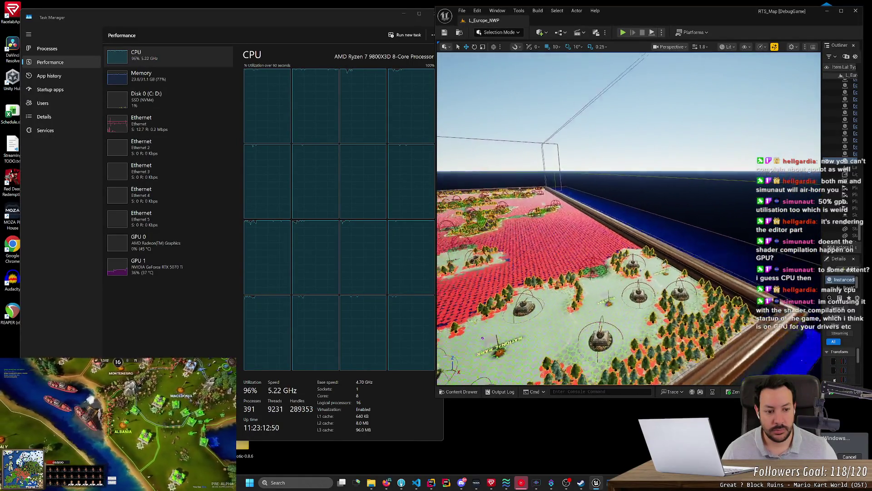
scroll(629, 218, "up", 2)
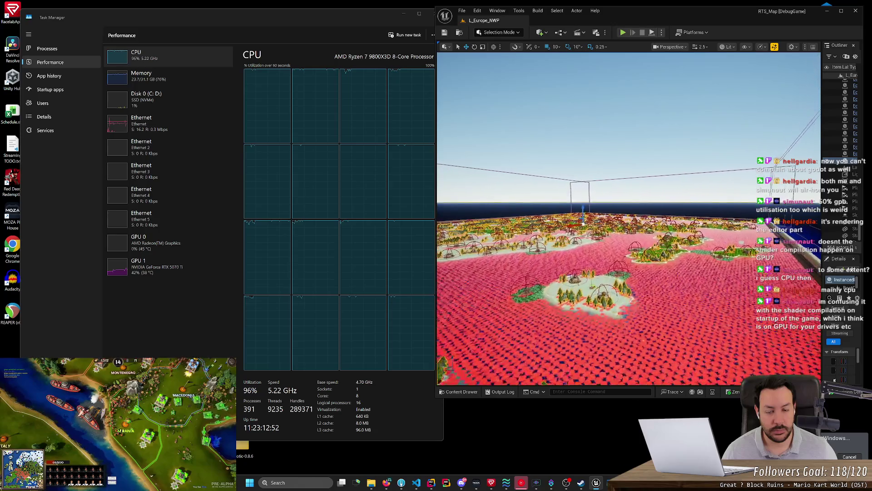
scroll(629, 218, "up", 2)
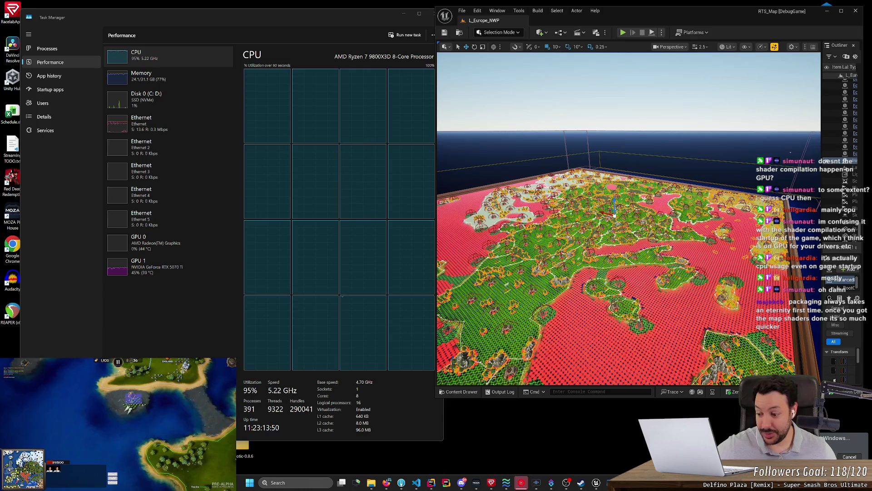
key("grave")
key("grave")
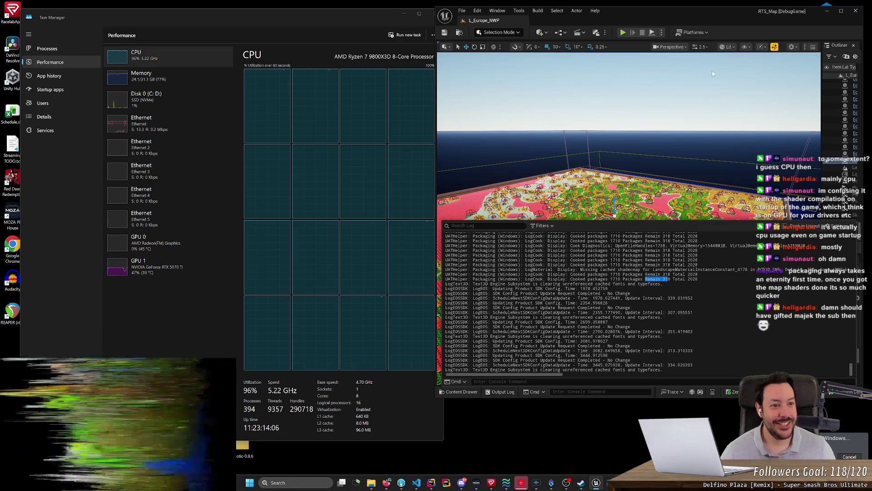
Step: Close the output log, fly the camera to a high view over the RTS_Map terrain, and open File Explorer
left_click_drag(712, 74, 661, 382)
scroll(692, 184, "down", 2)
scroll(681, 273, "up", 1)
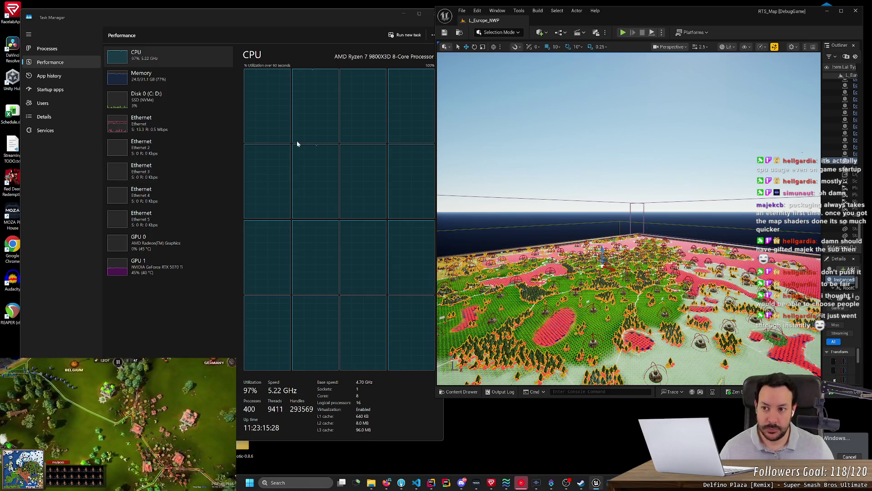
mouse_move(493, 139)
left_mouse_down()
mouse_move(473, 181)
mouse_move(488, 166)
left_mouse_up()
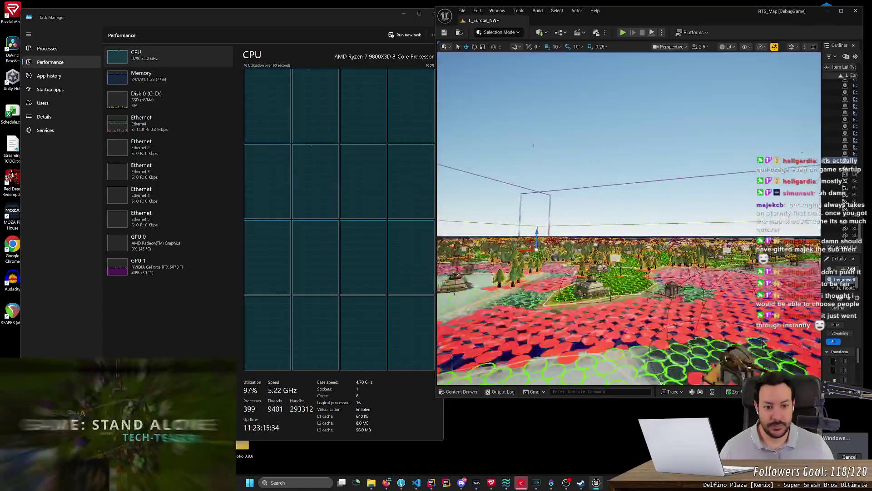
left_click_drag(607, 262, 606, 262)
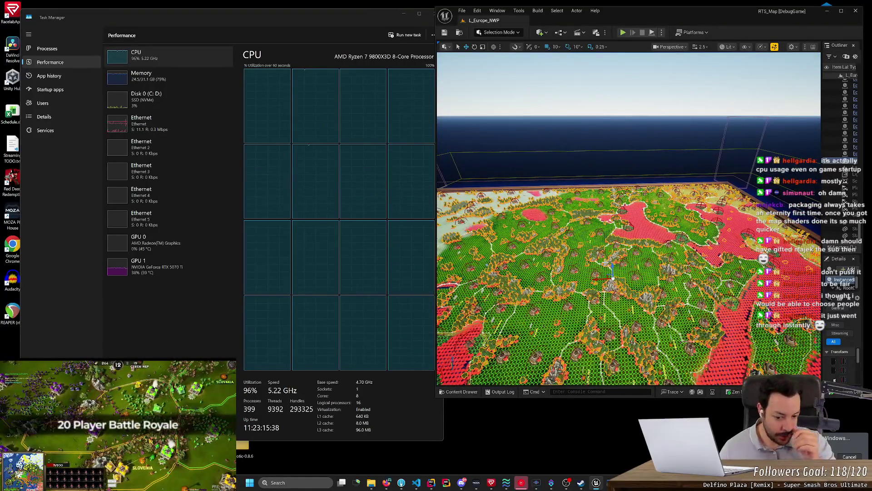
left_click(371, 482)
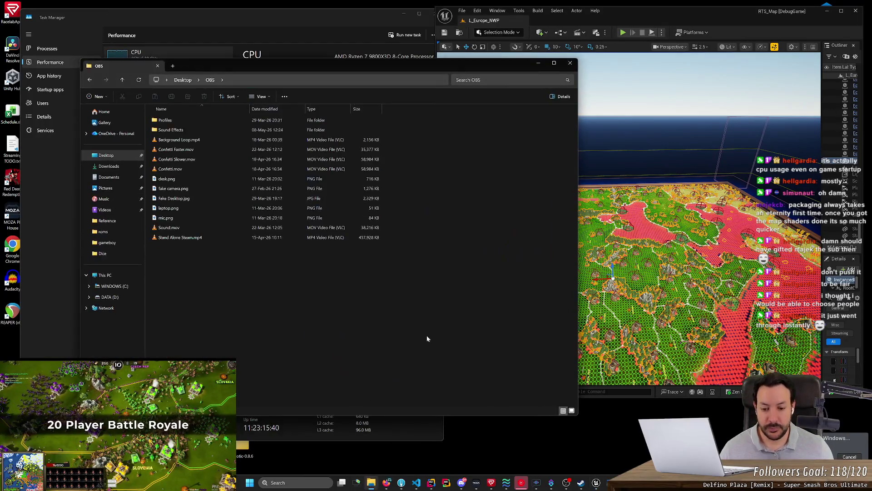
Step: Navigate to the D:\Code folder on the DATA drive
left_click(109, 296)
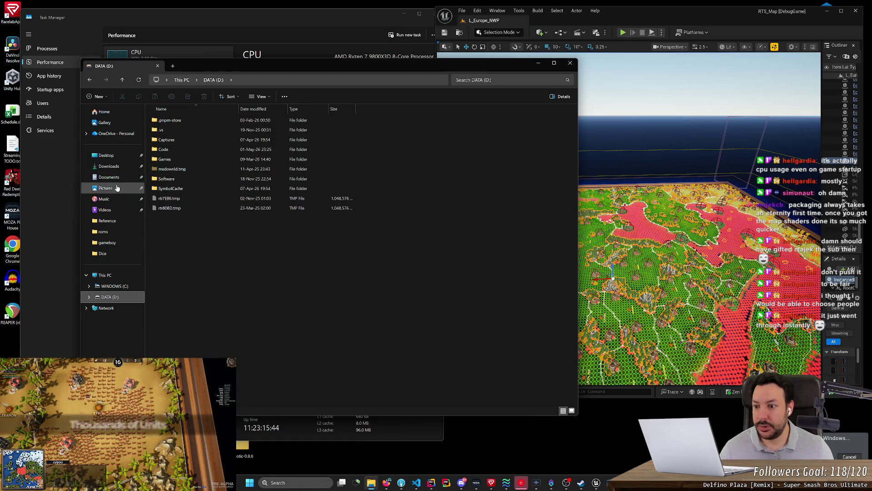
left_click(113, 167)
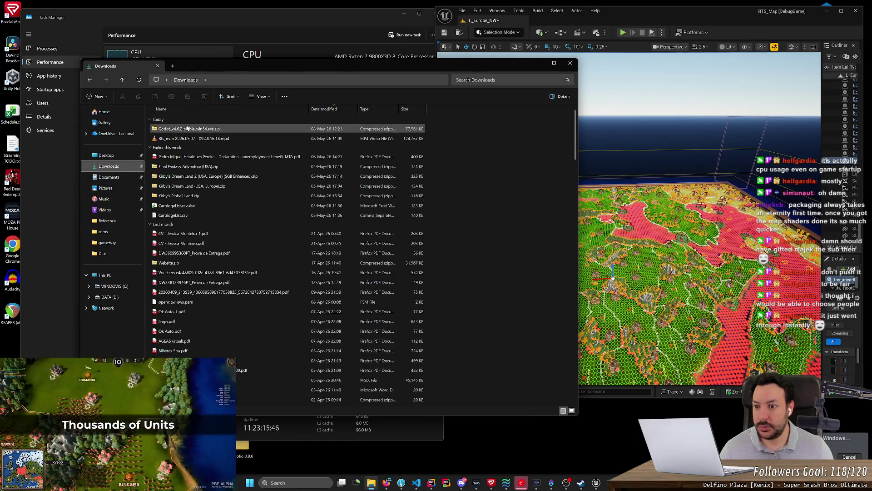
key("alt+Left")
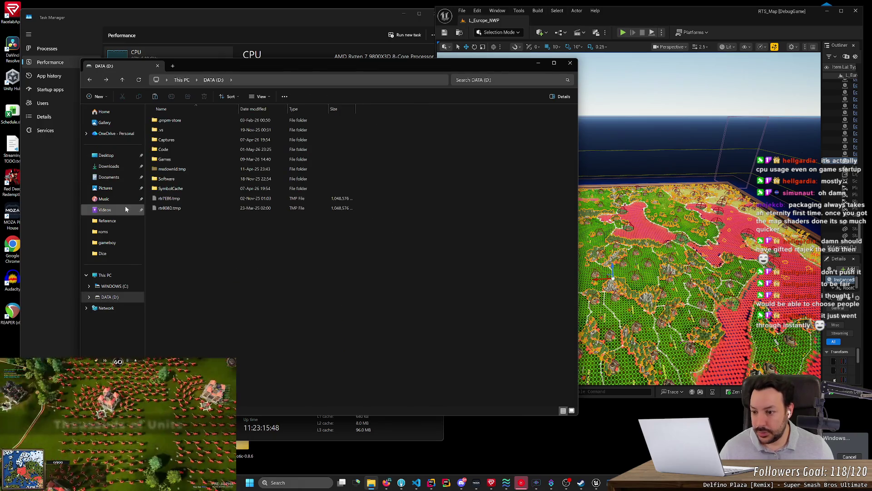
double_click(164, 149)
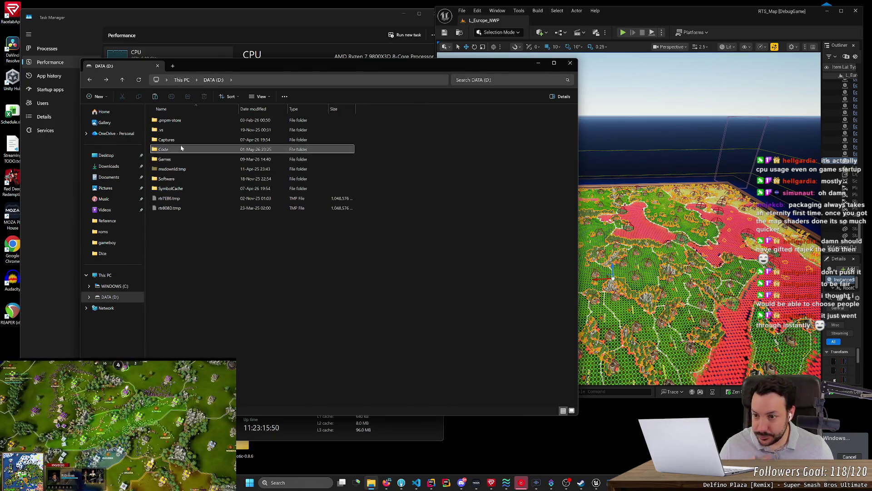
Step: Paste the Godot 4.6.2 zip into Code, extract it there, and permanently delete the zip
key("ctrl+v")
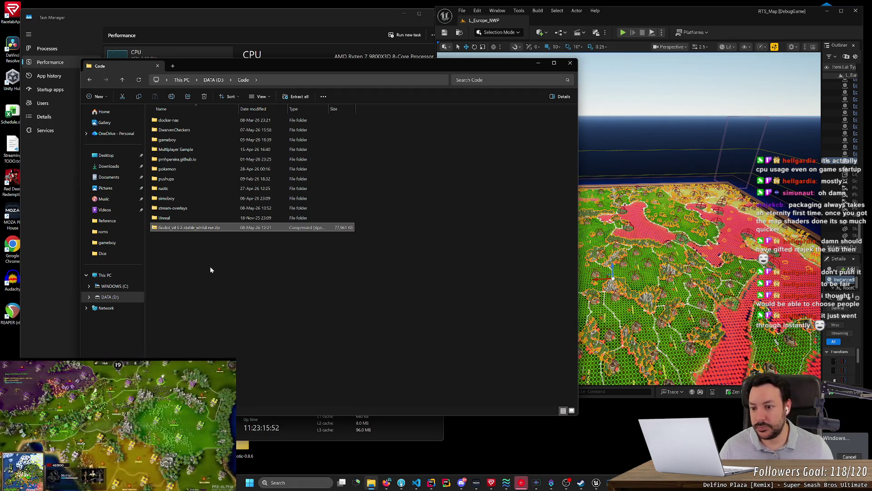
right_click(210, 231)
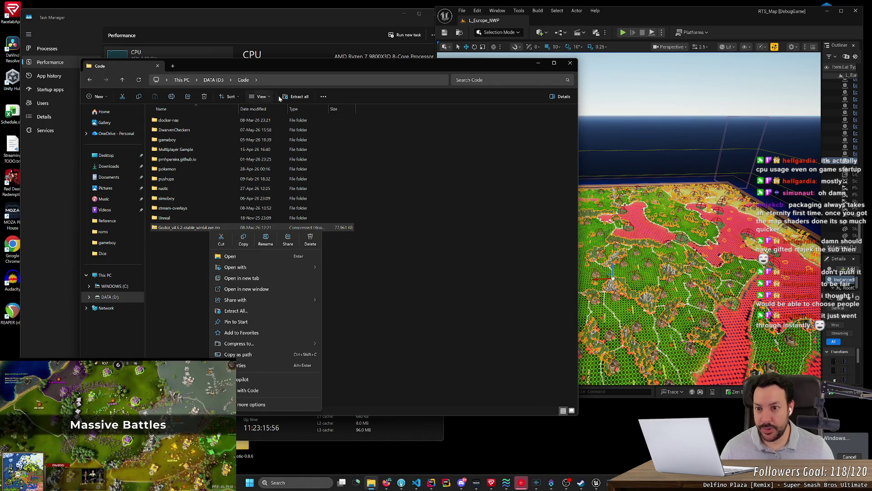
left_click(293, 99)
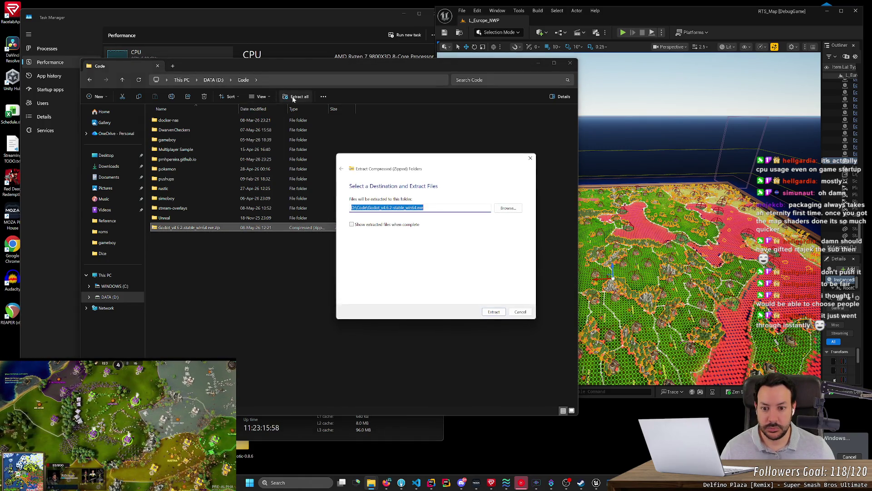
key("Return")
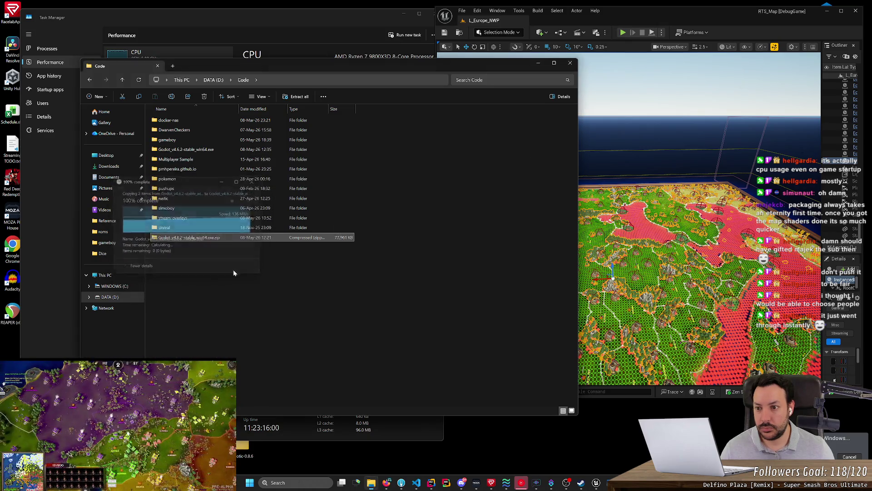
key("shift+Delete")
key("Return")
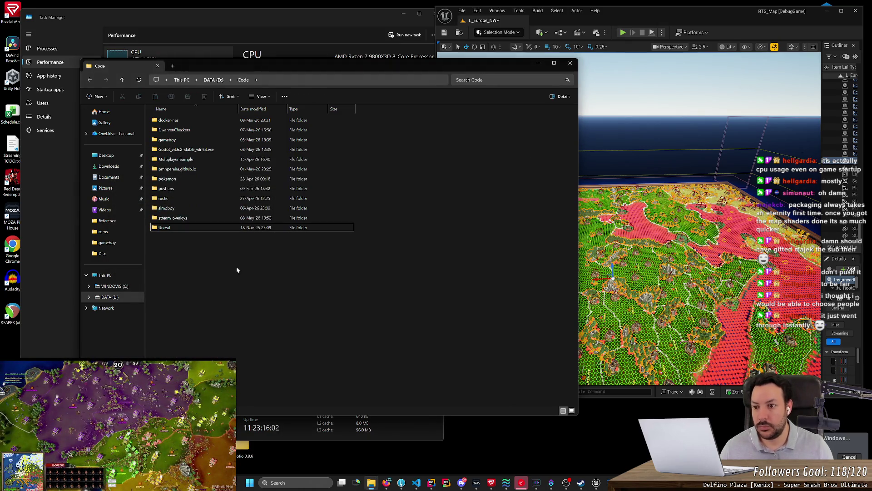
Step: Rename the extracted folder to godot and launch Godot_v4.6.2-stable_win64_console.exe inside it
double_click(219, 152)
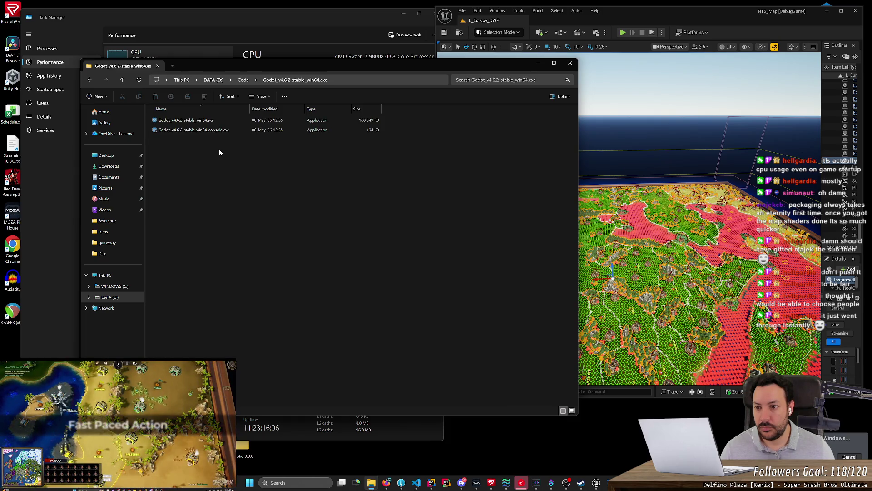
mouse_move(445, 139)
left_mouse_down()
mouse_move(210, 102)
mouse_move(180, 134)
mouse_move(184, 119)
left_mouse_up()
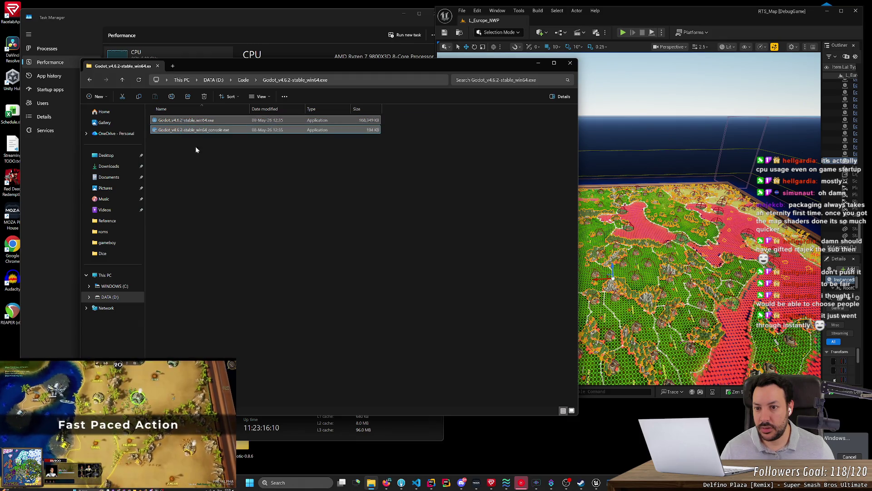
left_click(249, 81)
key("F2")
type("got")
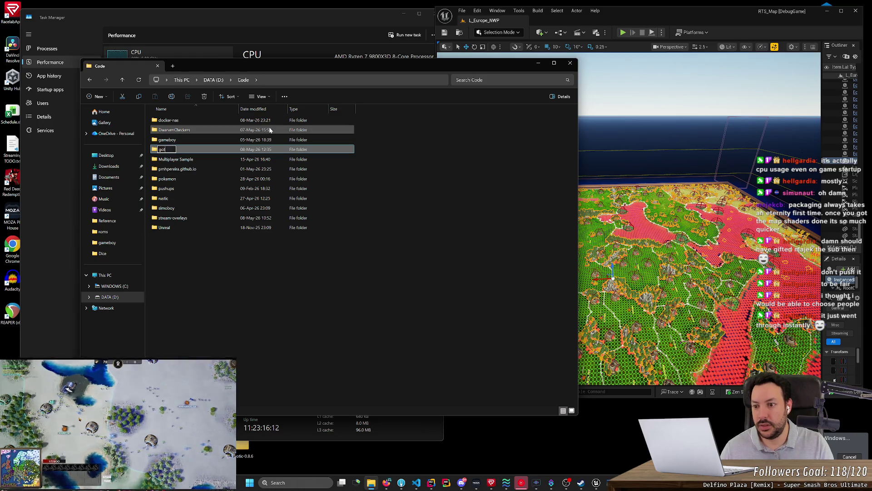
key("BackSpace")
key("BackSpace")
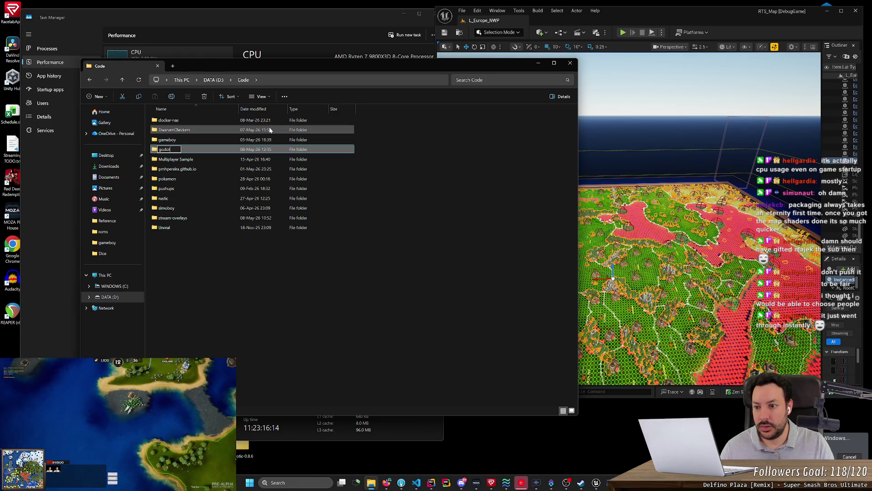
key("Return")
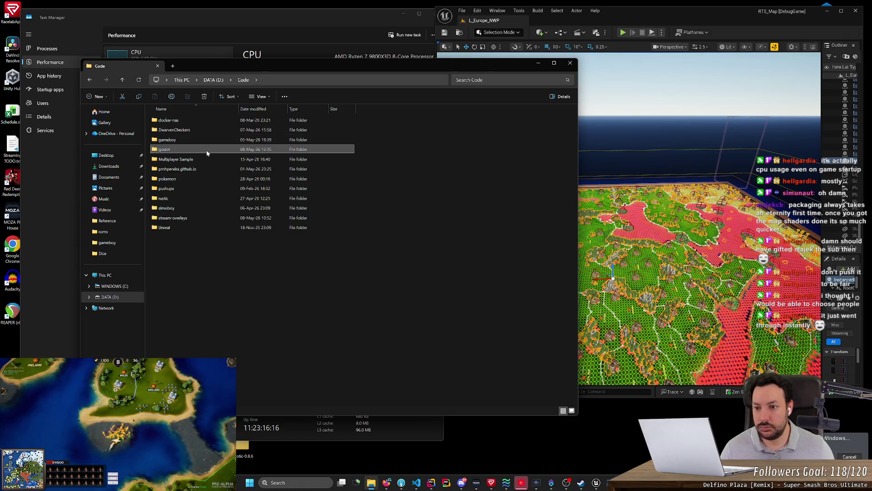
double_click(208, 150)
double_click(212, 131)
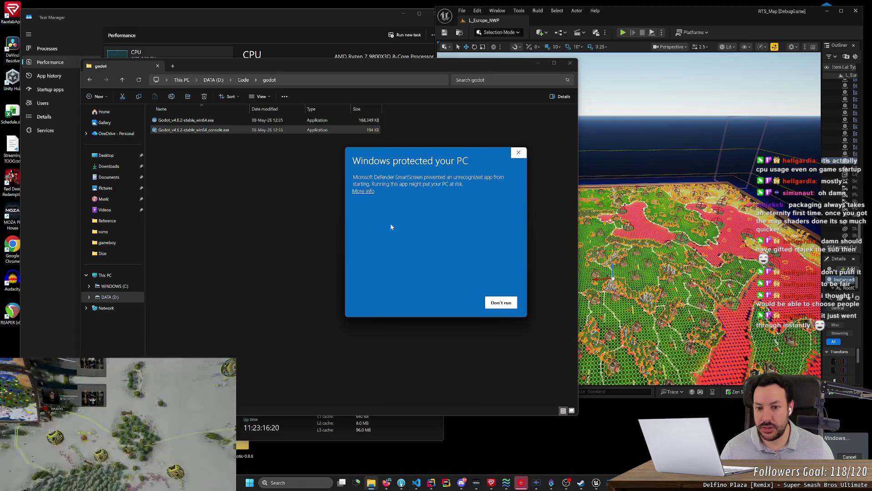
Step: Run the Godot console executable past SmartScreen, then close its console and Project Manager
left_click(363, 191)
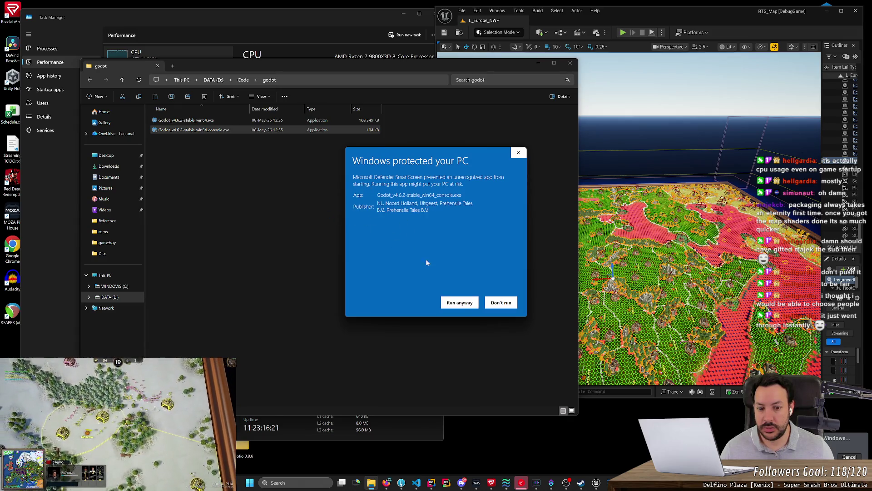
left_click(459, 302)
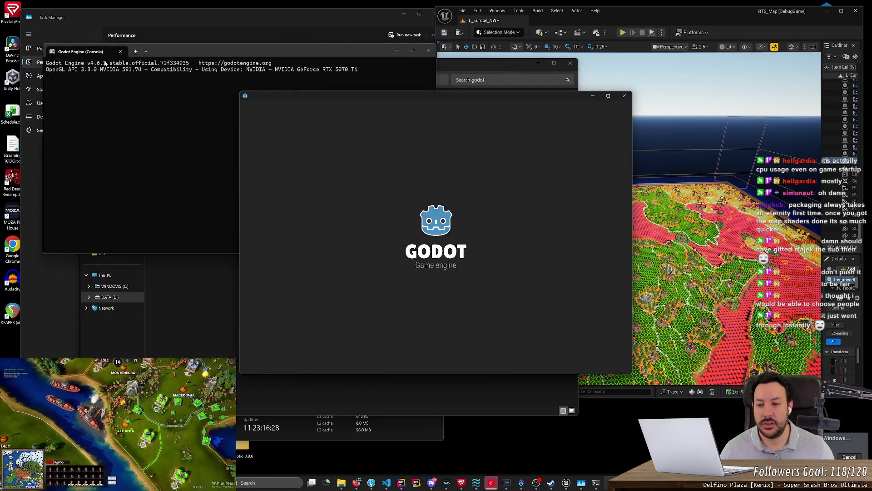
left_click(428, 50)
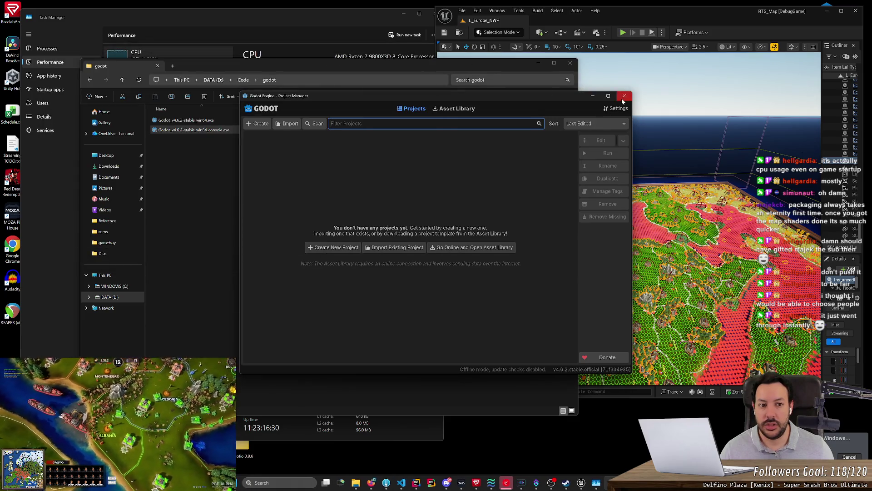
left_click(624, 96)
Step: Run the non-console Godot executable past SmartScreen, relaunch the console version, and close it
double_click(202, 119)
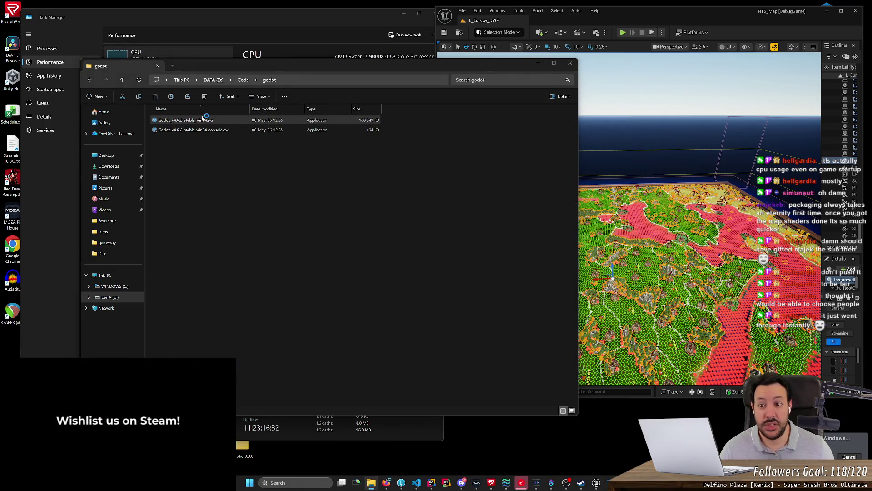
left_click(362, 191)
left_click(463, 303)
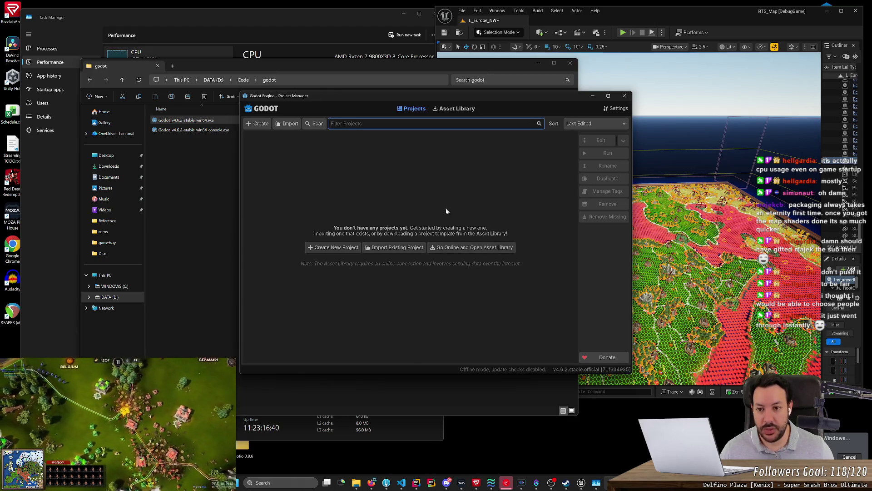
left_click(217, 131)
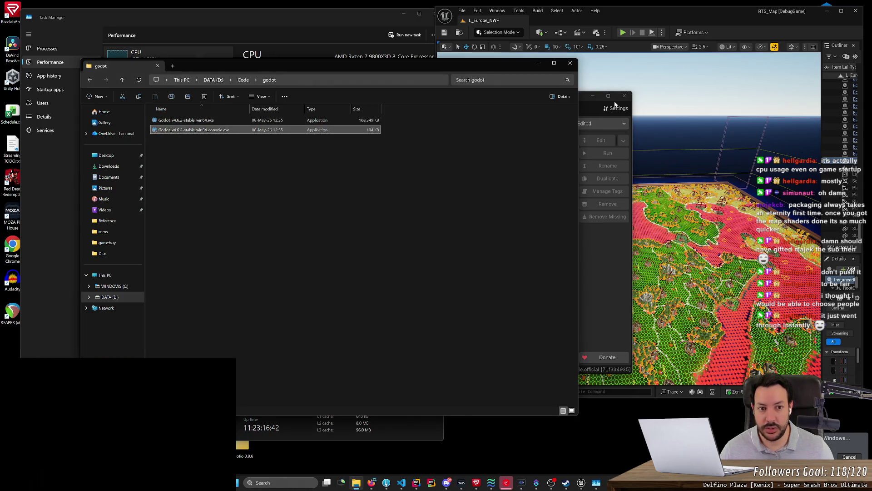
double_click(233, 129)
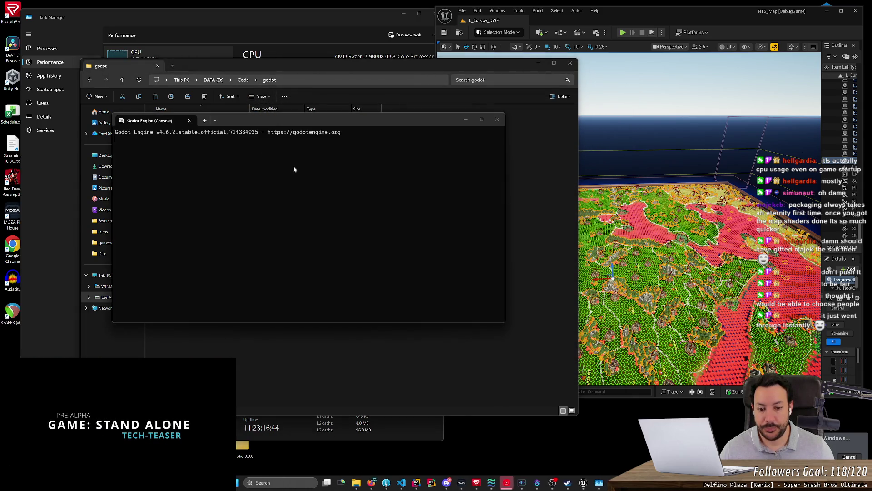
left_click(224, 117)
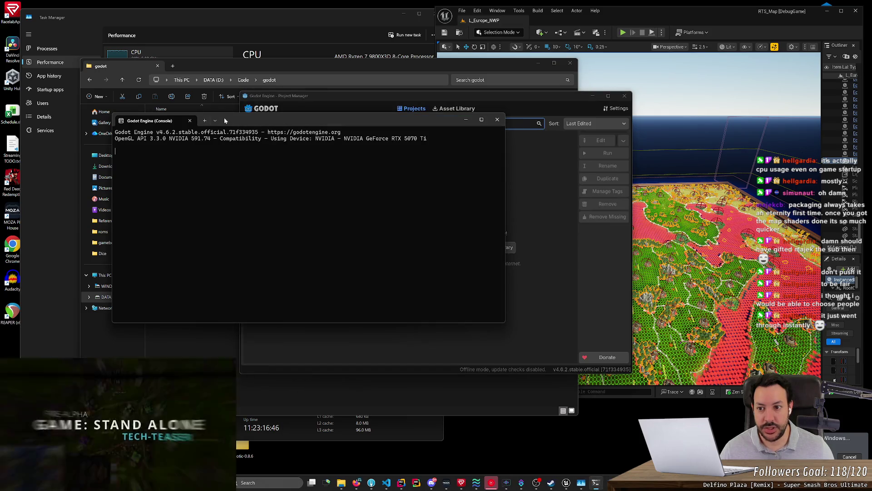
left_click(497, 119)
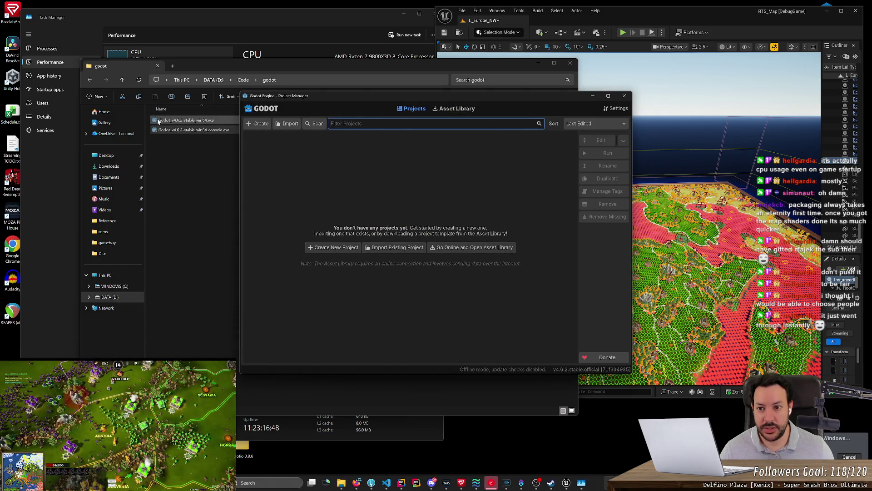
left_click(395, 179)
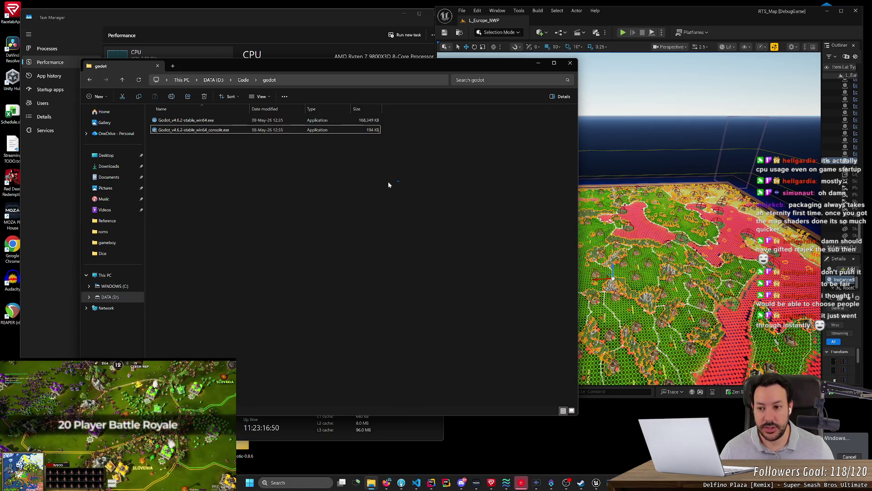
Step: Launch Godot_v4.6.2-stable_win64.exe to start the Godot Project Manager
mouse_move(236, 130)
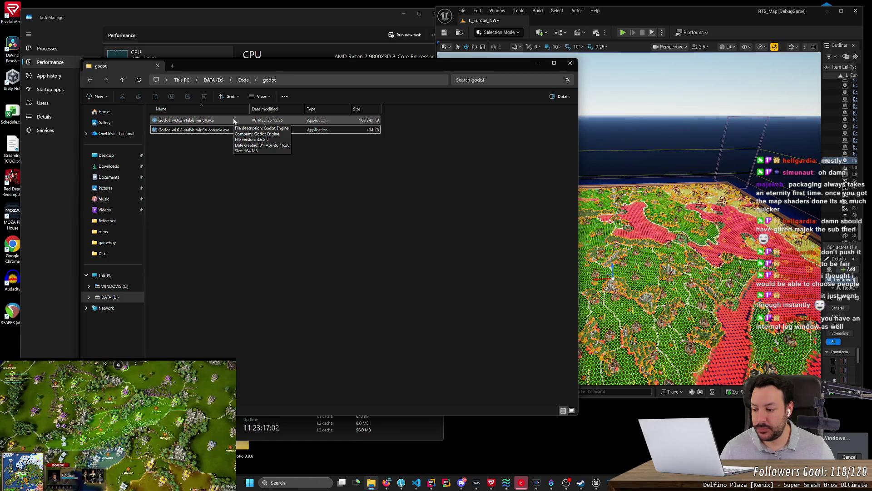
left_click(269, 122)
mouse_move(399, 120)
left_mouse_down()
mouse_move(318, 121)
mouse_move(406, 122)
mouse_move(353, 121)
left_mouse_up()
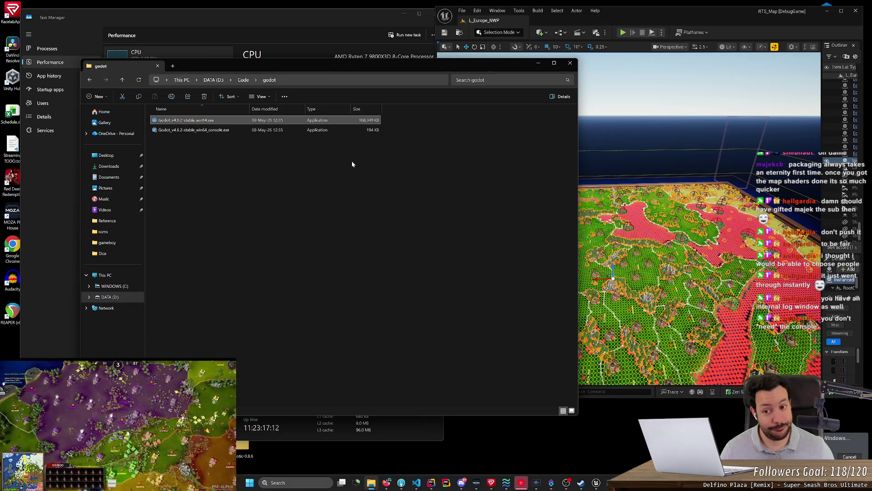
left_click(352, 164)
left_click(397, 119)
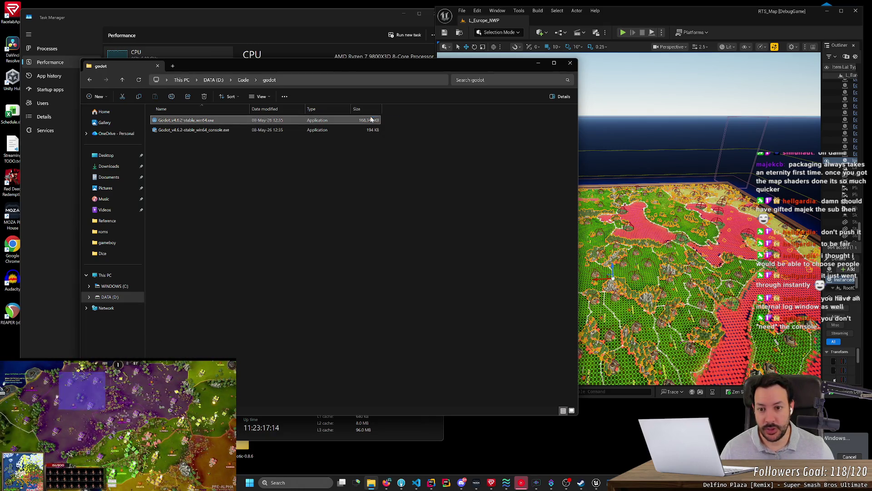
left_click(336, 155)
double_click(317, 119)
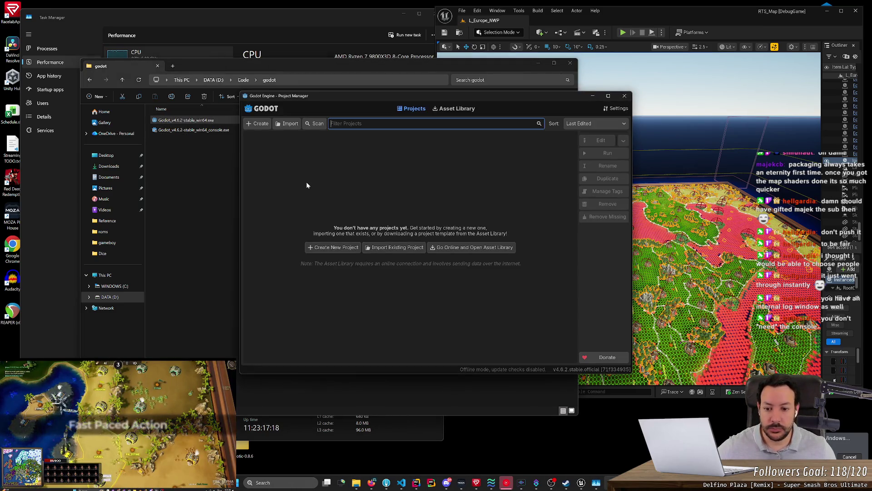
Step: Create a new folder named pinball in D:\Code, then start a new project in Godot
left_click(213, 193)
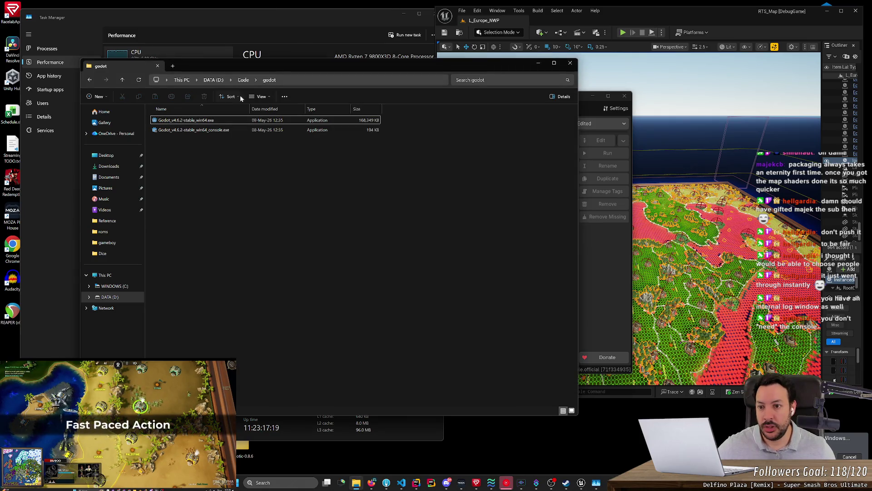
right_click(226, 252)
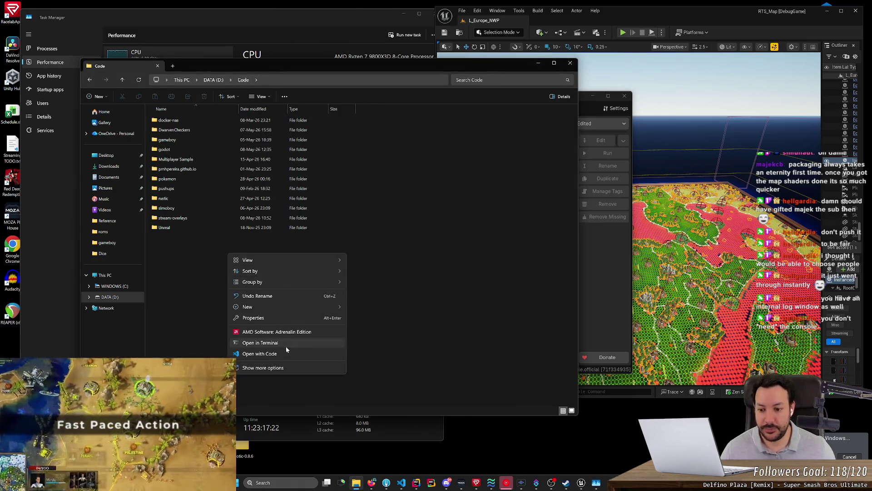
mouse_move(305, 307)
left_click(372, 309)
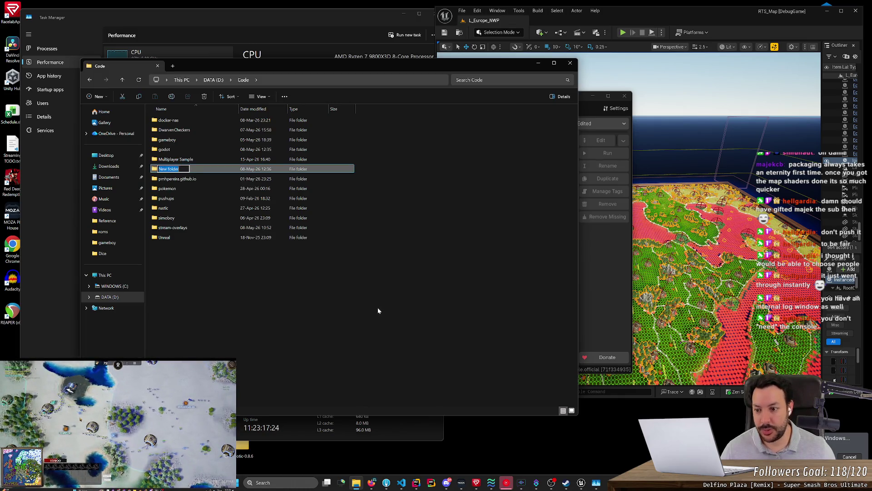
type("pinball")
key("Return")
key("Return")
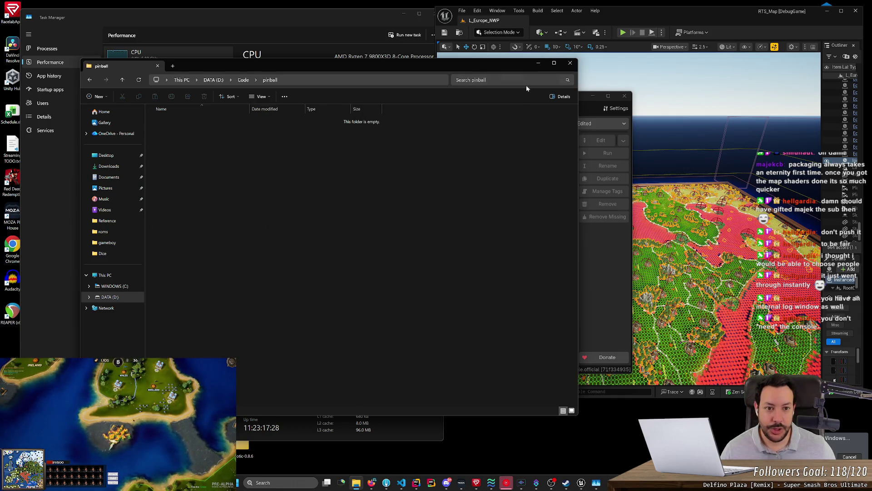
left_click(536, 66)
left_click(340, 249)
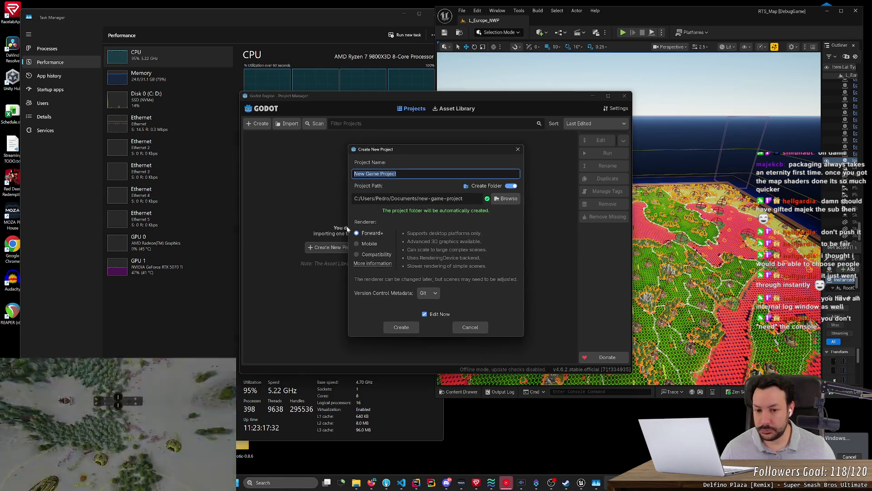
Step: Set the new project's location to the D:/Code/pinball folder
left_click(506, 199)
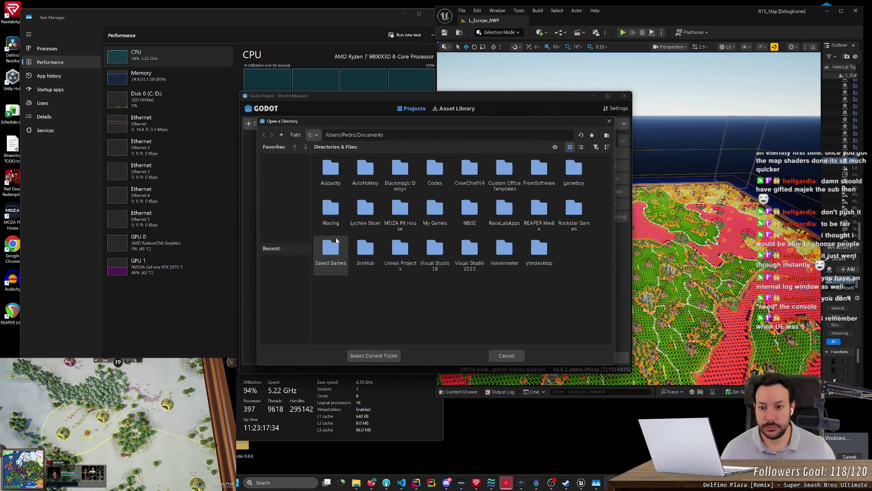
left_click(314, 135)
left_click(314, 157)
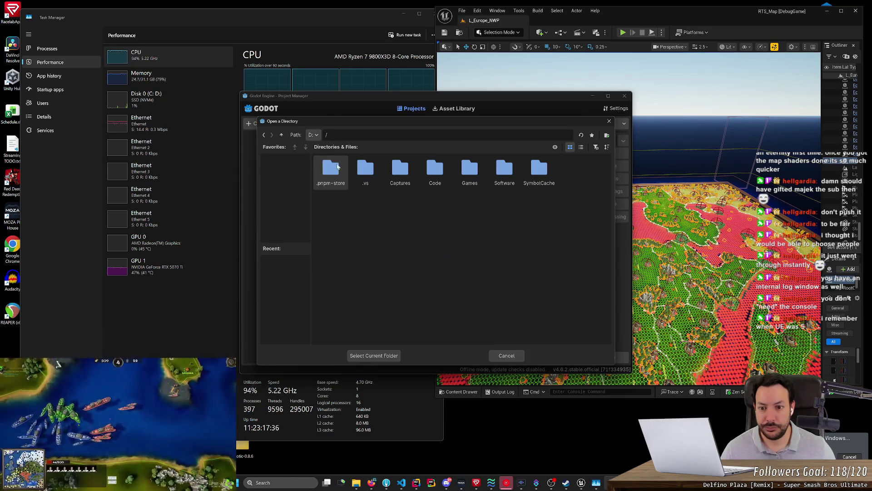
double_click(427, 176)
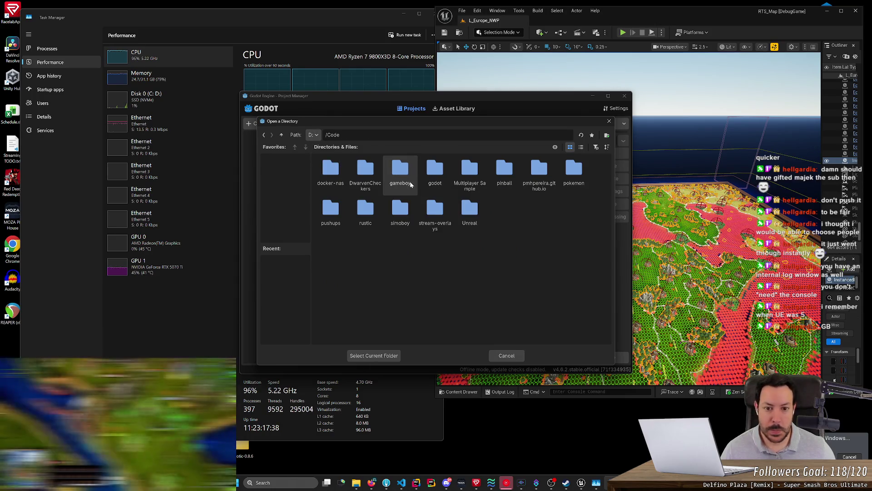
double_click(512, 181)
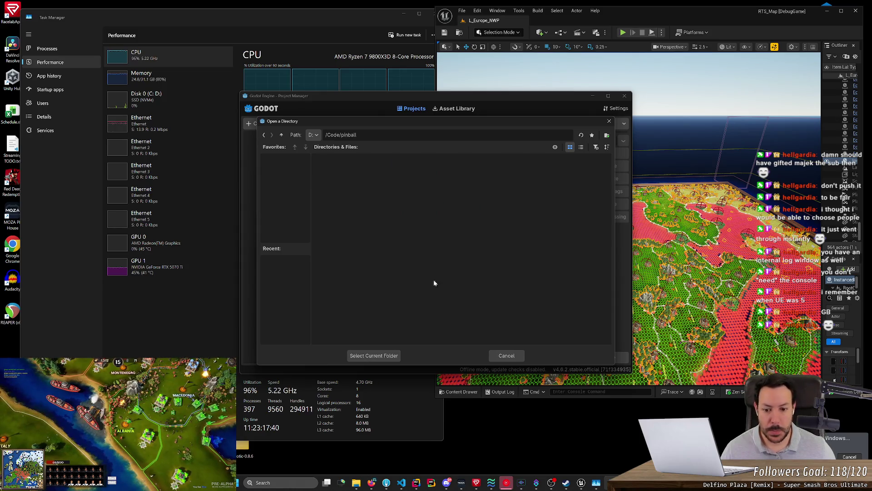
left_click(374, 355)
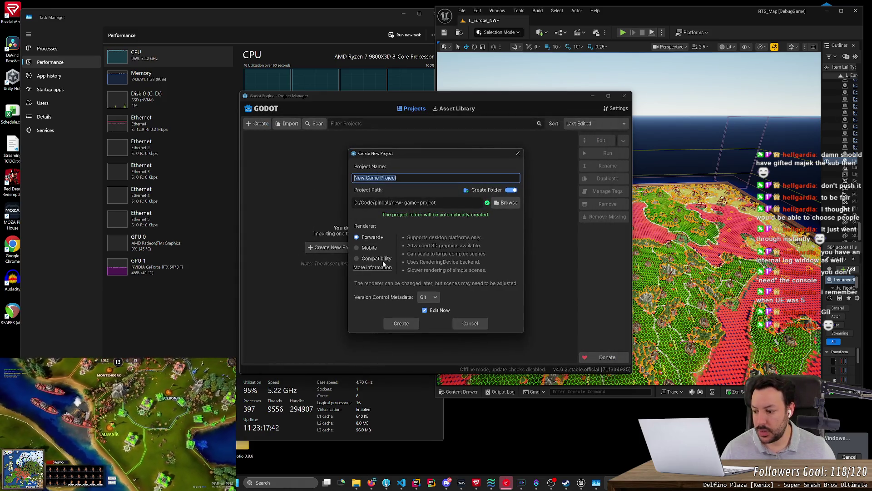
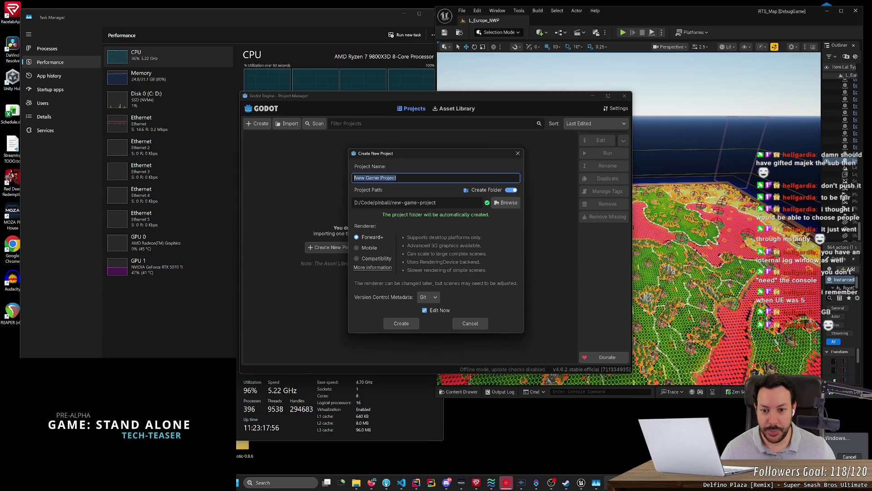
Step: Create the Pinball project at D:/Code/pinball, keeping Edit Now checked, and open it
key("Tab")
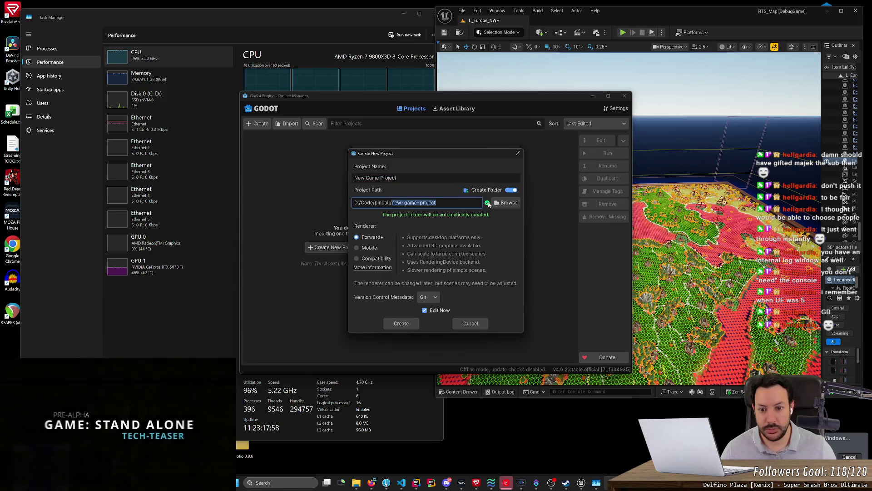
key("BackSpace")
key("BackSpace")
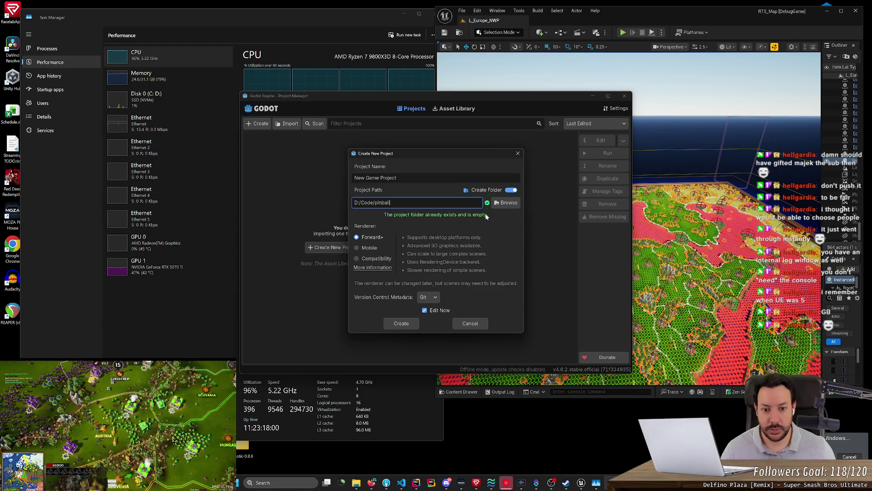
key("shift+Tab")
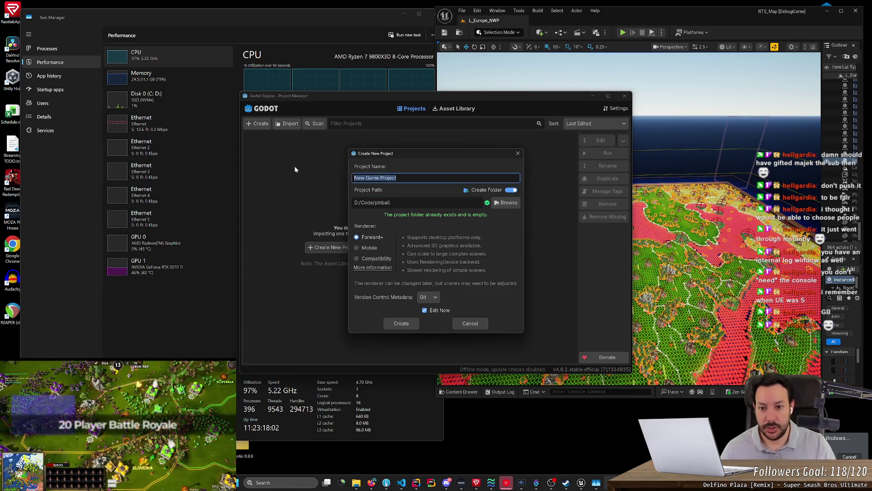
type("Pinball")
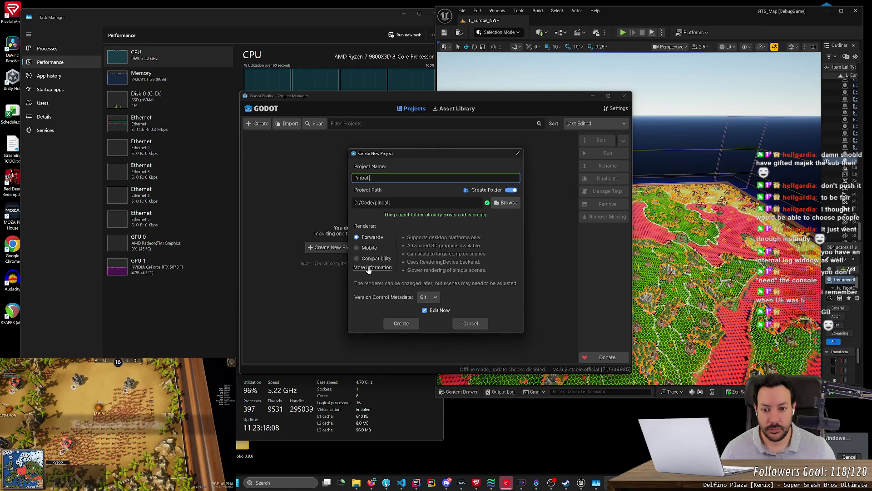
left_click(428, 297)
left_click(423, 314)
left_click(424, 309)
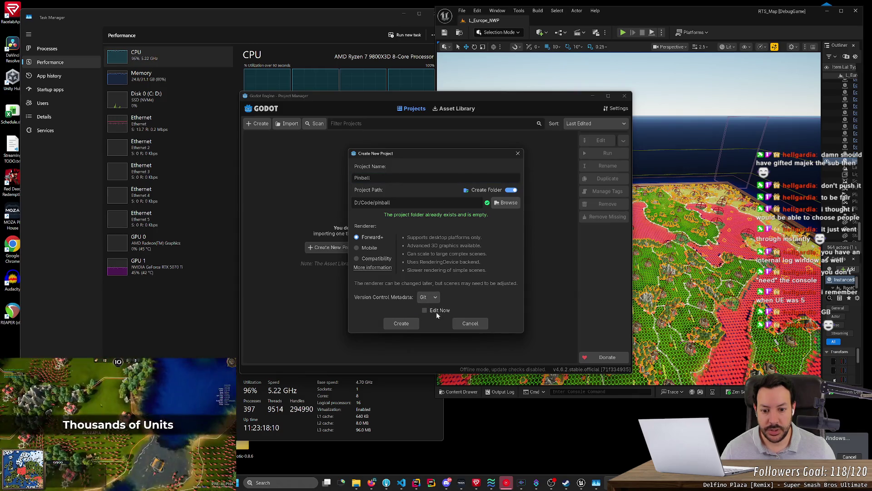
left_click(424, 310)
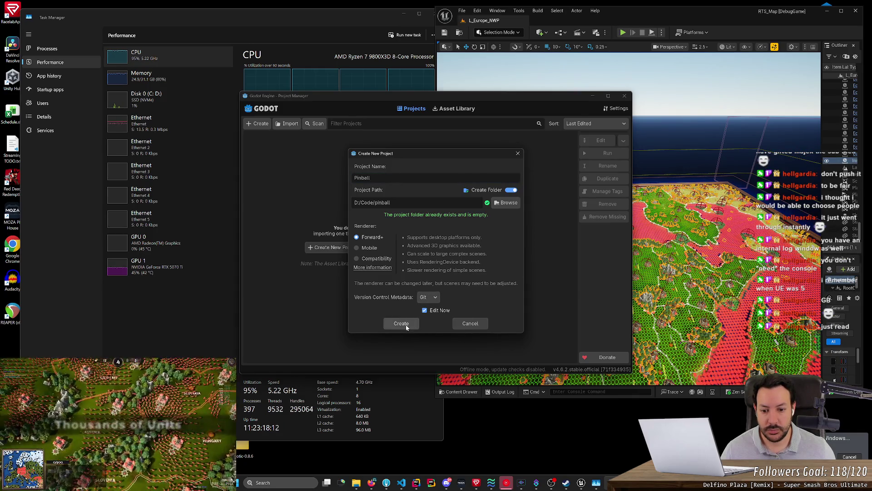
left_click(401, 323)
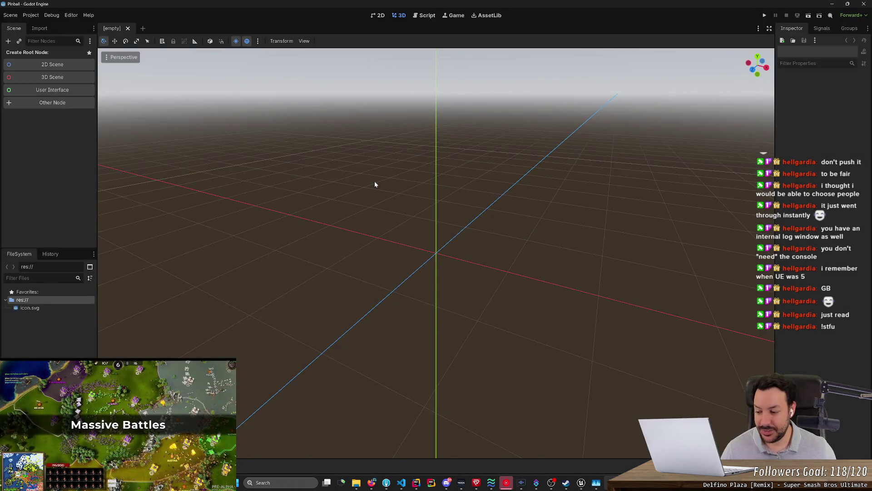
Step: Orbit the empty Pinball scene's 3D view, then close the Godot editor from the taskbar
mouse_move(378, 200)
left_mouse_down()
mouse_move(509, 191)
mouse_move(514, 164)
mouse_move(514, 218)
mouse_move(389, 214)
mouse_move(764, 58)
left_mouse_up()
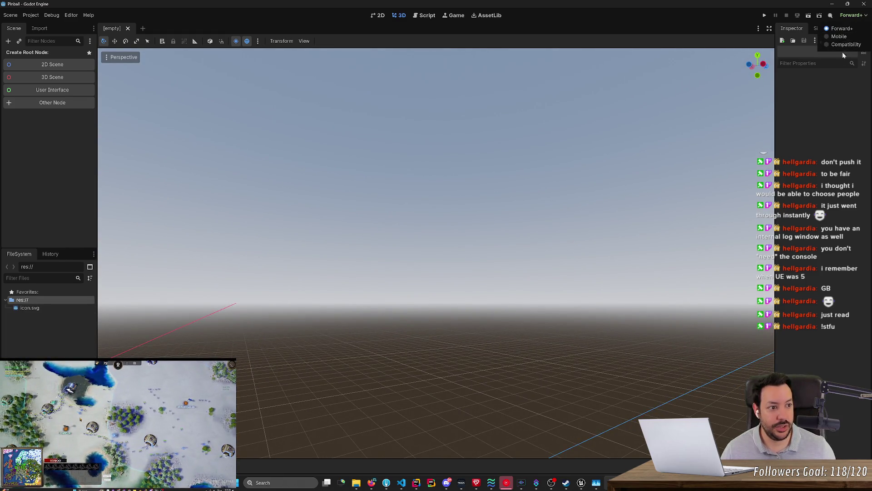
mouse_move(455, 227)
left_mouse_down()
mouse_move(454, 240)
mouse_move(454, 182)
mouse_move(454, 222)
mouse_move(599, 148)
left_mouse_up()
key("e")
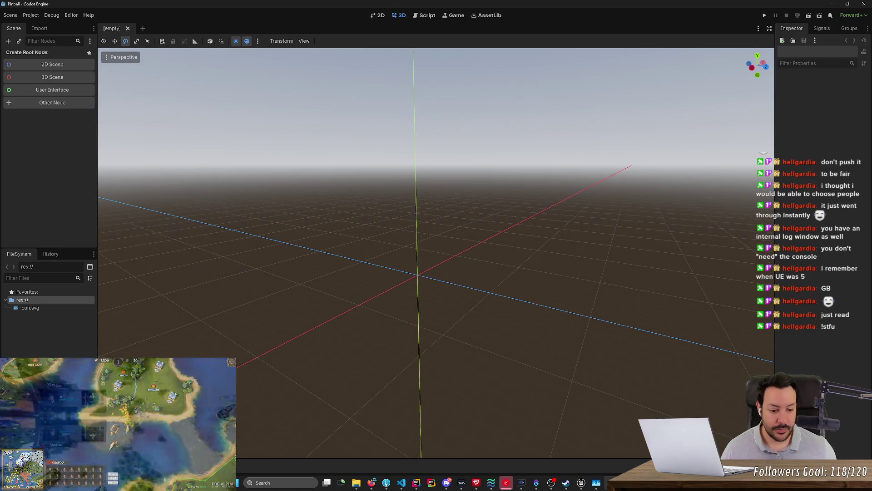
right_click(596, 482)
left_click(611, 468)
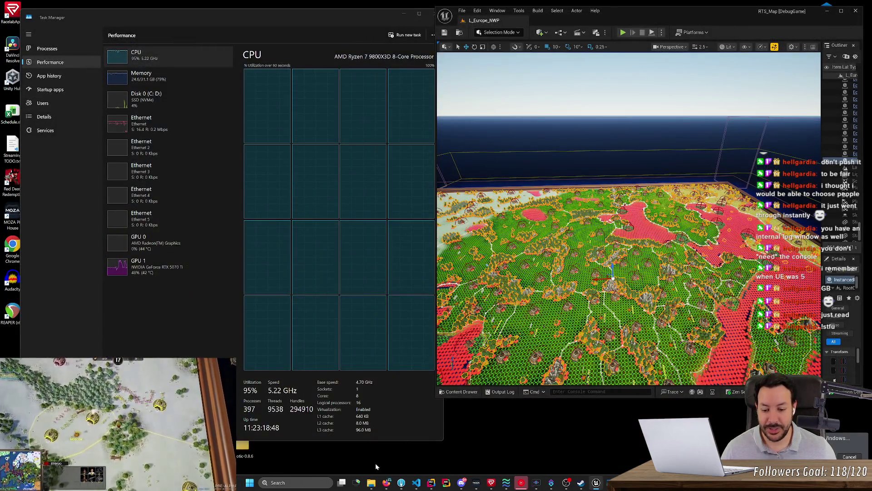
Step: Go from D:\Code\pinball to D:\Code\godot and launch Godot_v4.6.2-stable_win64.exe
left_click(371, 483)
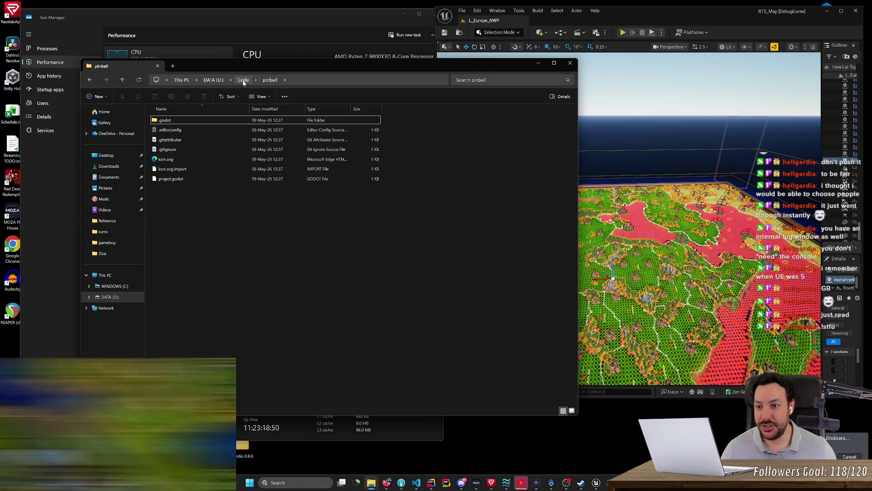
double_click(205, 120)
key("BackSpace")
key("BackSpace")
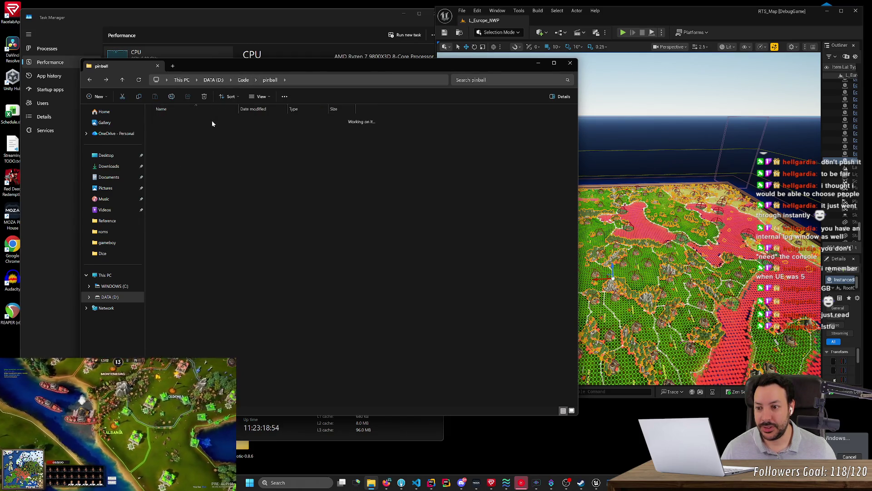
double_click(200, 150)
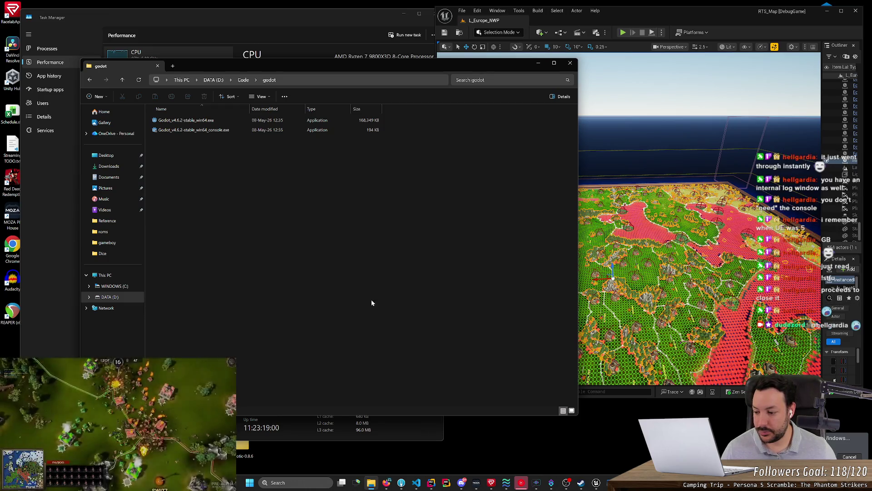
left_click(521, 482)
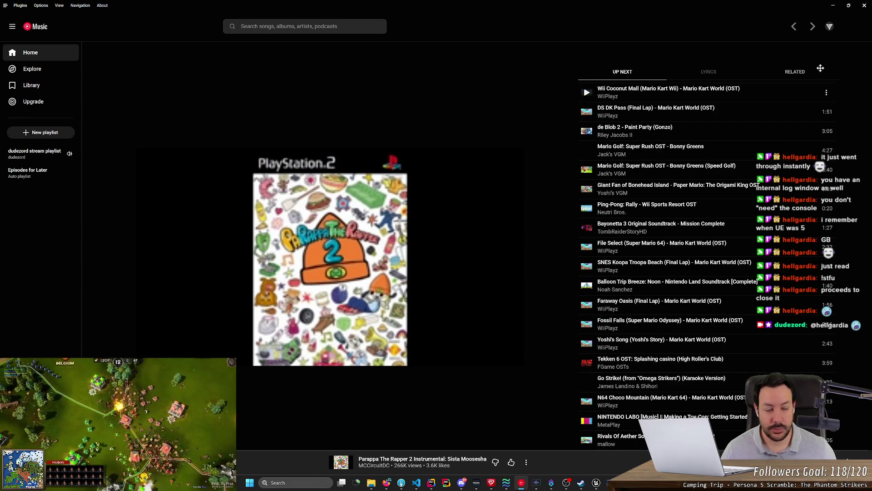
left_click(521, 482)
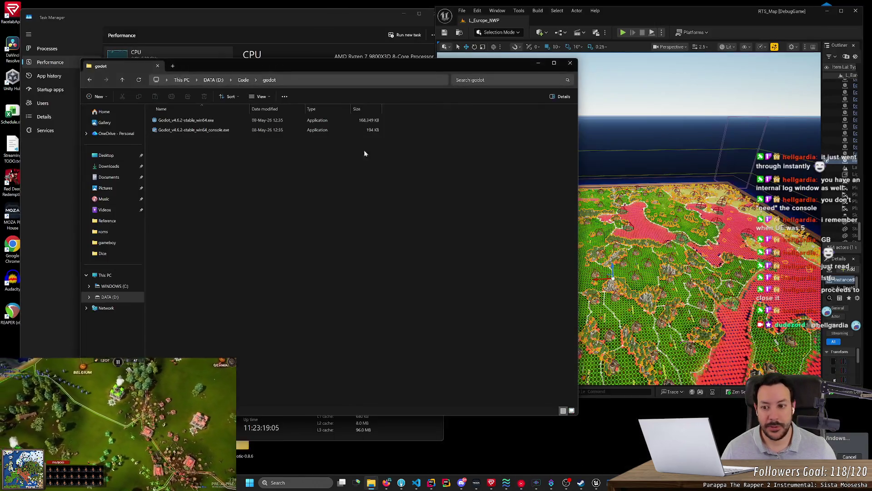
double_click(218, 121)
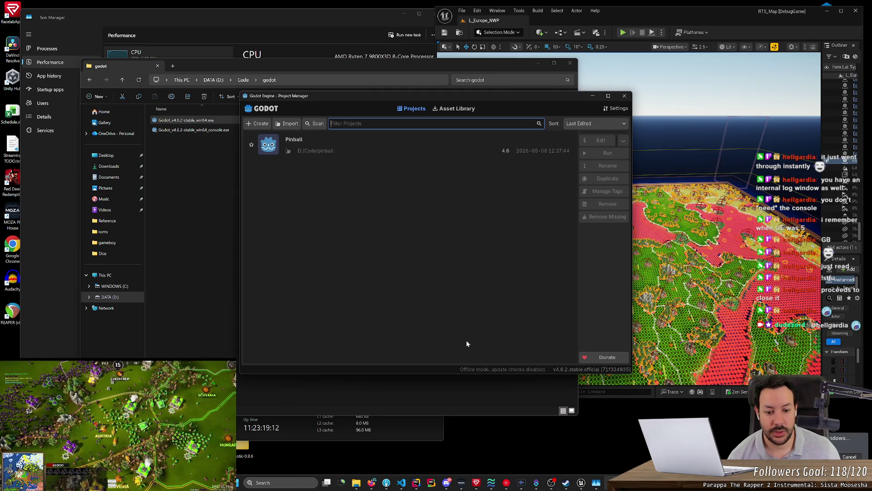
Step: Look at Quick Settings and Create without changing anything, then go to the Asset Library
left_click(504, 368)
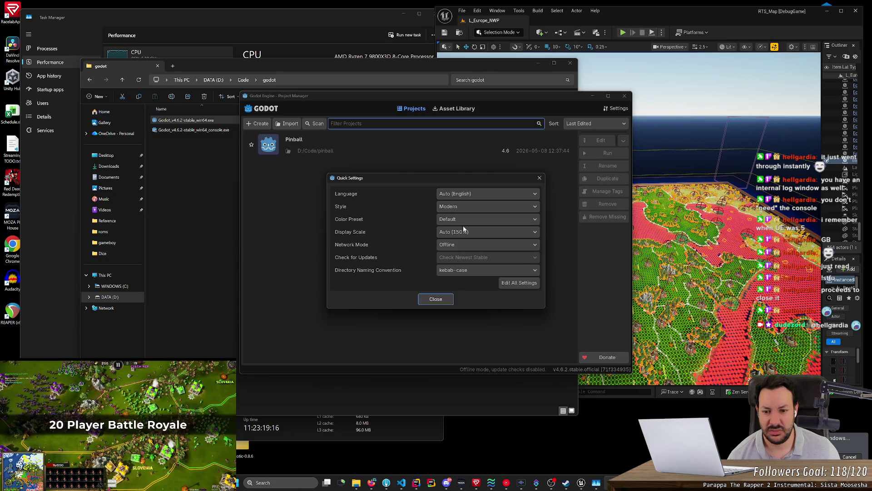
left_click(439, 299)
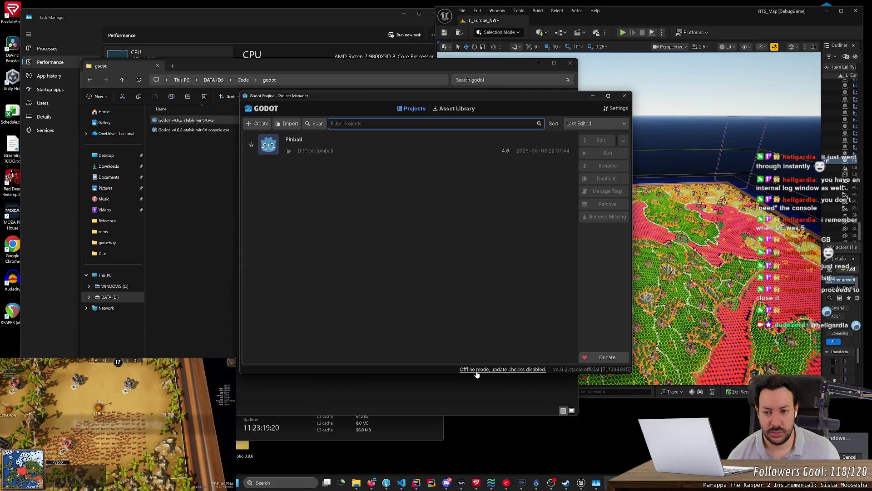
left_click(262, 125)
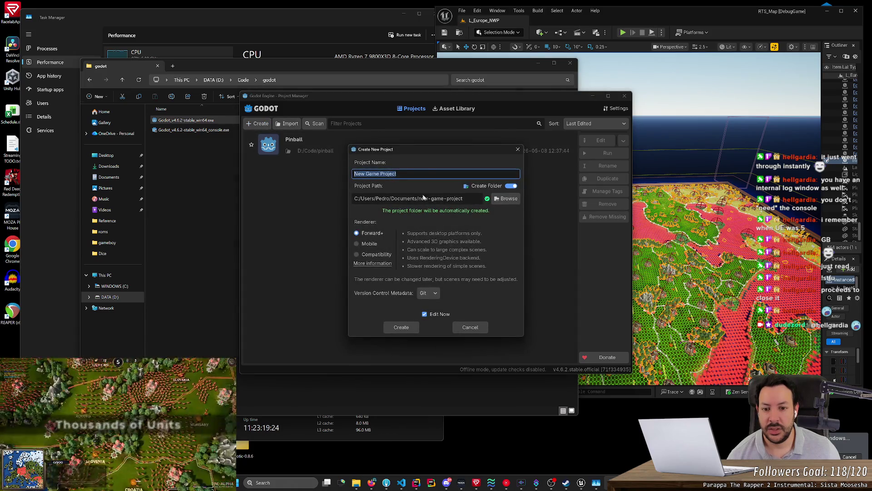
left_click(478, 326)
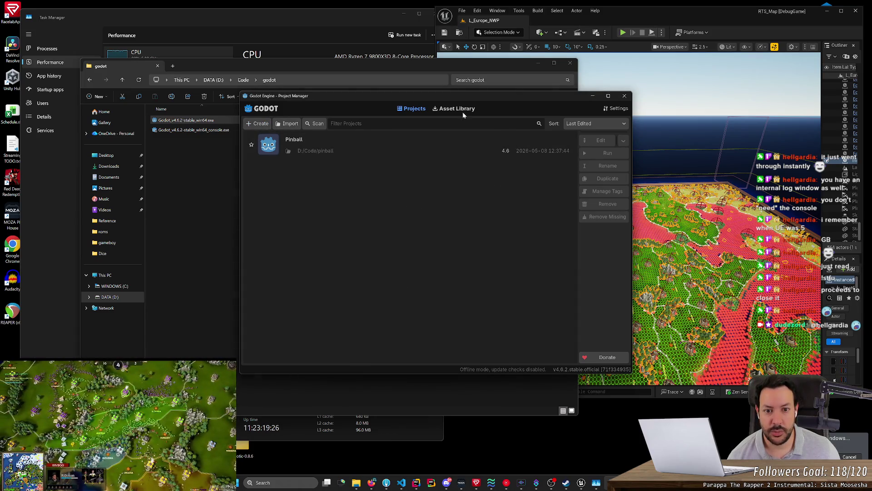
left_click(461, 110)
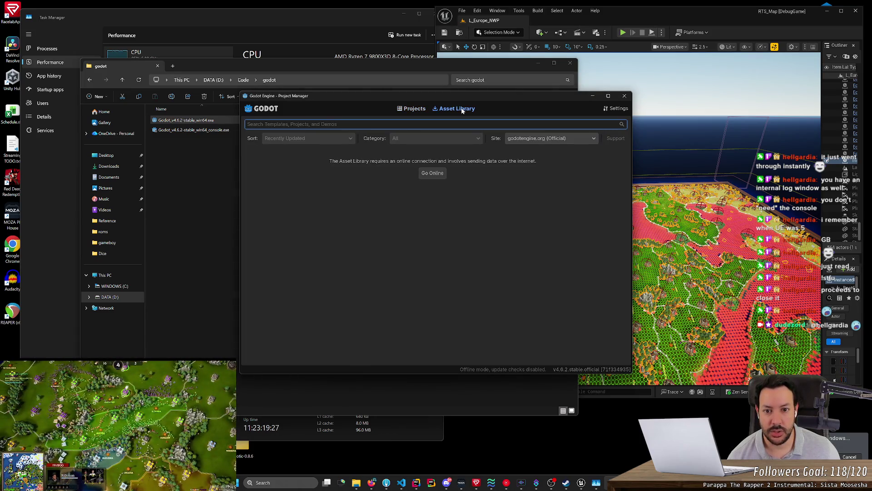
Step: Take the Asset Library online, check its site and sort options, and jump to the last page
left_click(438, 175)
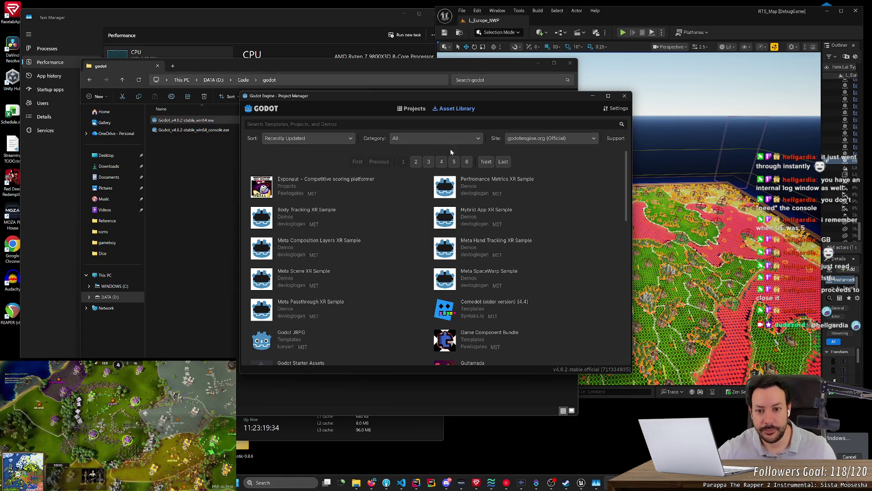
left_click(527, 141)
left_click(532, 151)
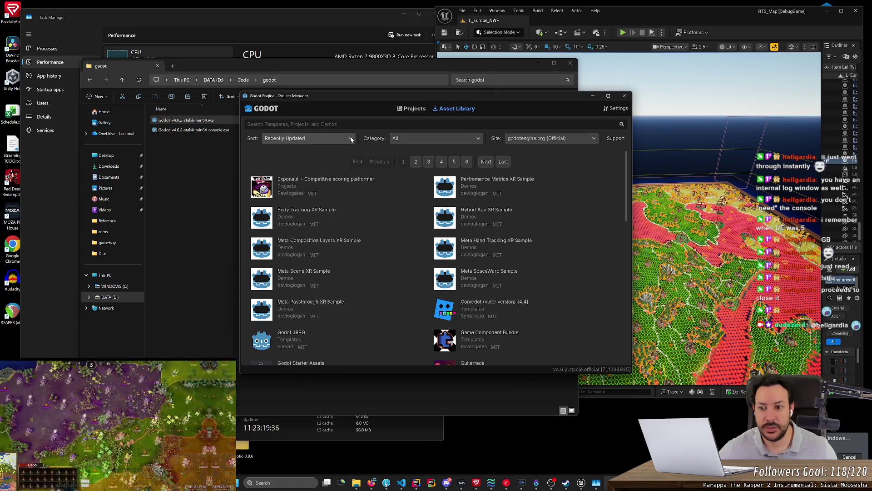
left_click(313, 138)
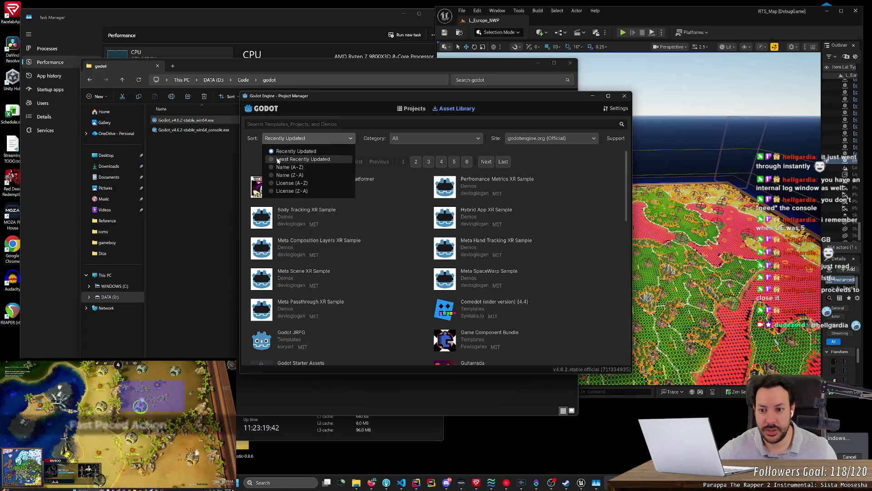
left_click(601, 204)
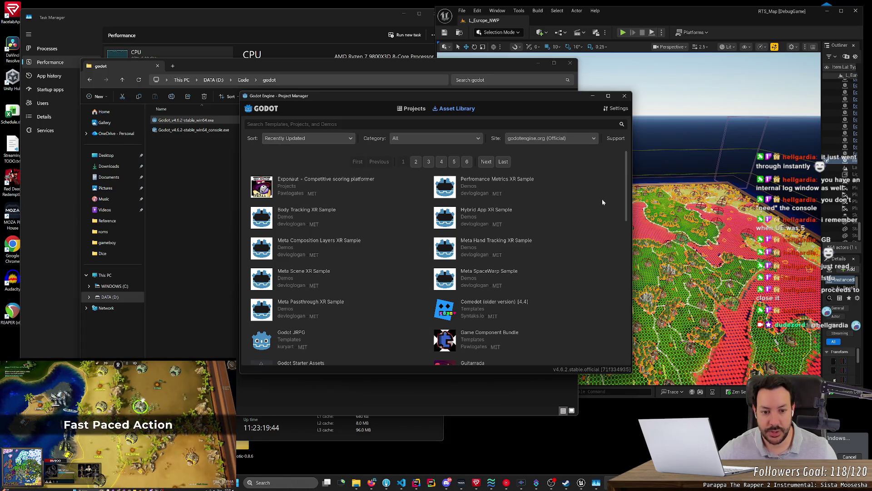
left_click(501, 162)
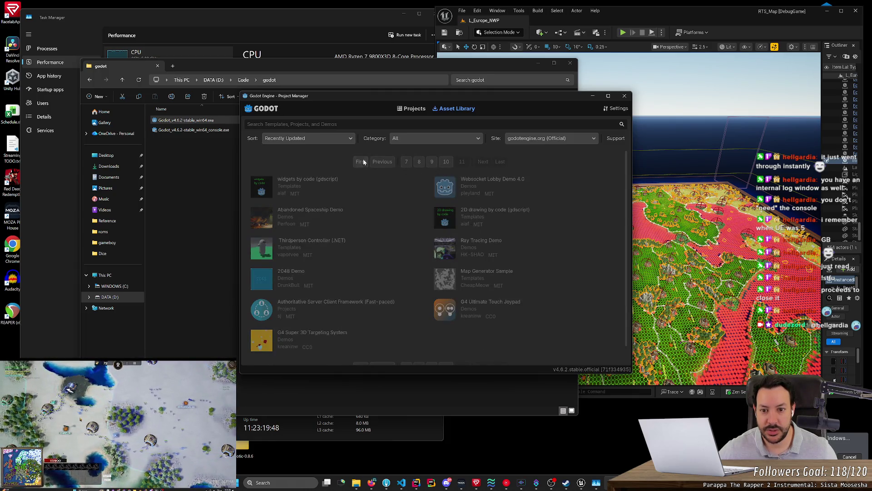
Step: Filter the assets to Demos, scroll through them, and jump to the last page of demos
left_click(416, 139)
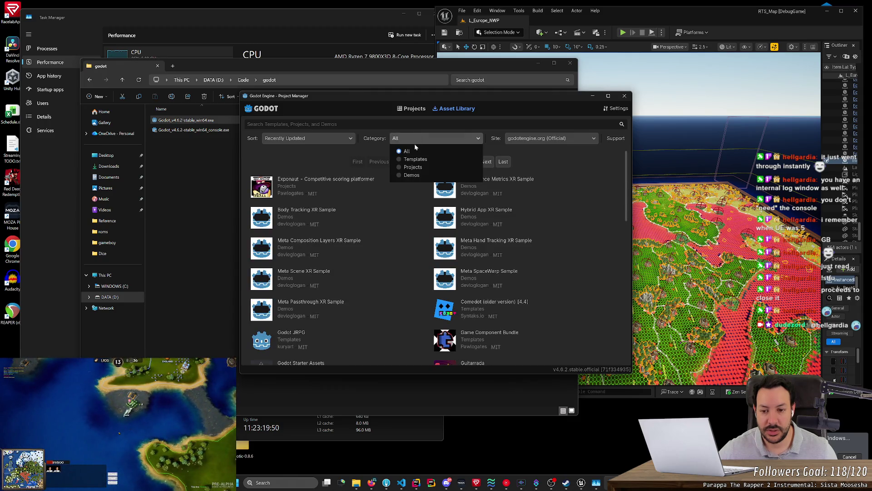
left_click(411, 175)
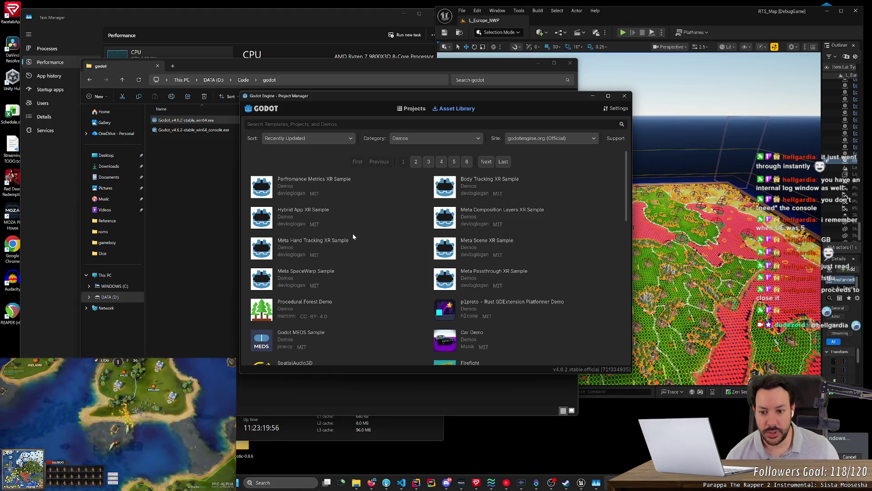
scroll(346, 252, "down", 3)
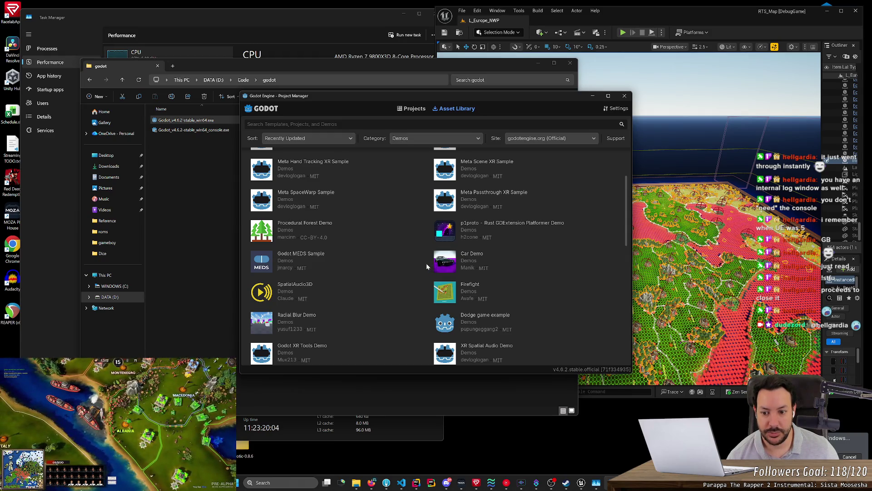
scroll(337, 283, "down", 1)
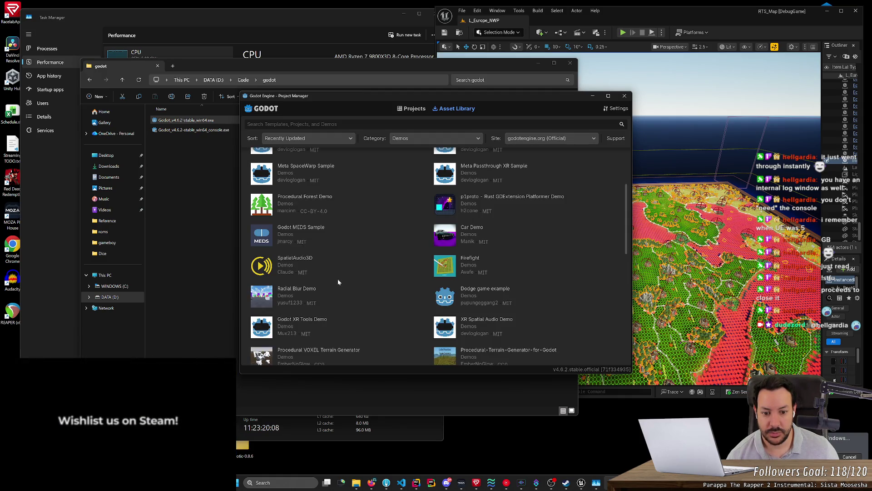
scroll(337, 277, "down", 2)
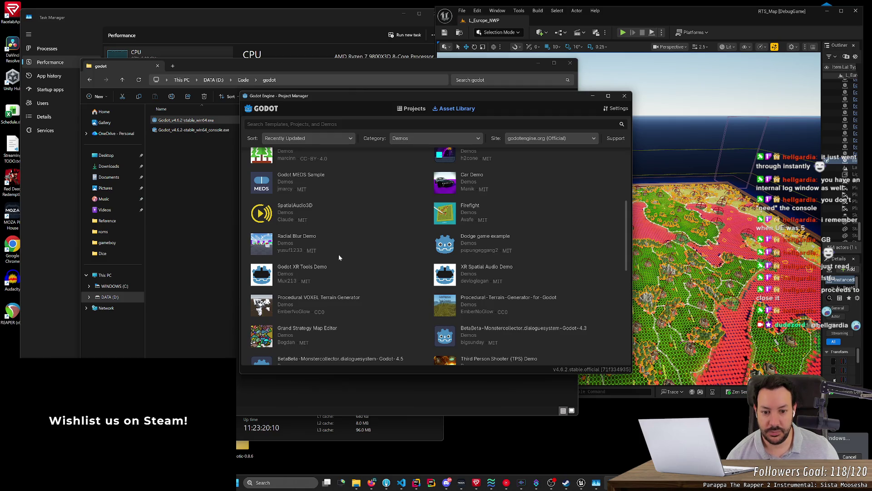
scroll(410, 258, "down", 2)
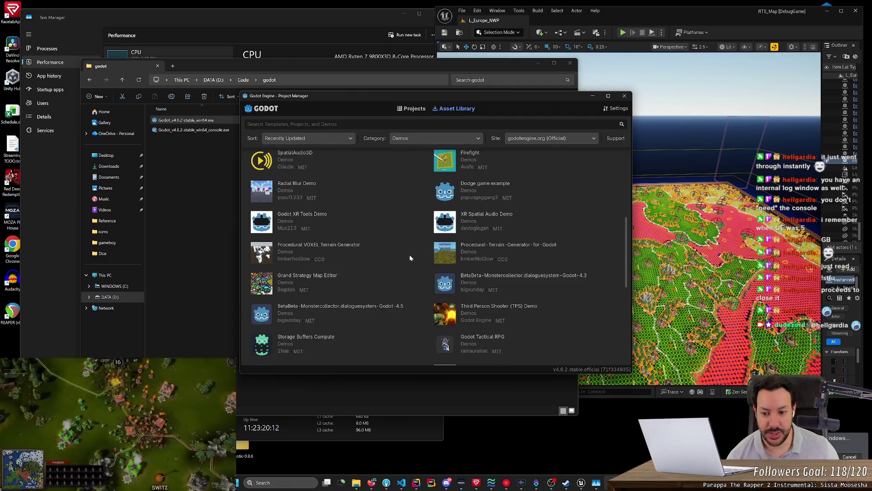
scroll(401, 257, "down", 3)
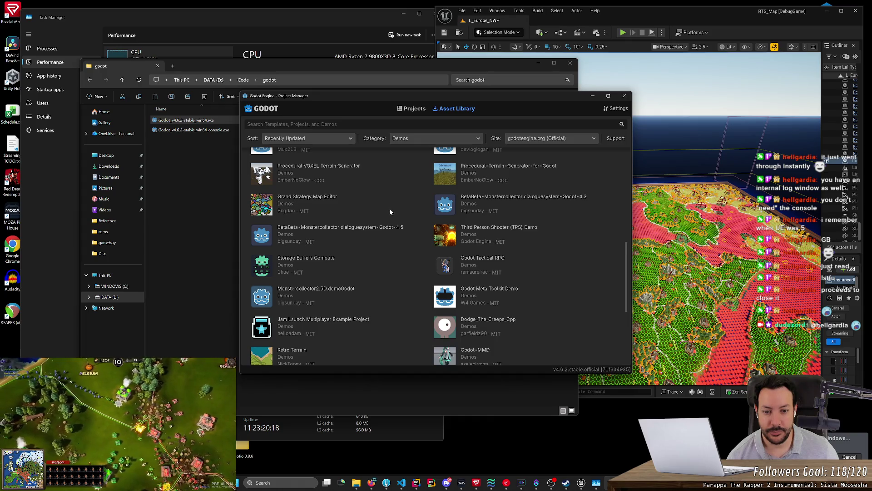
scroll(389, 227, "down", 3)
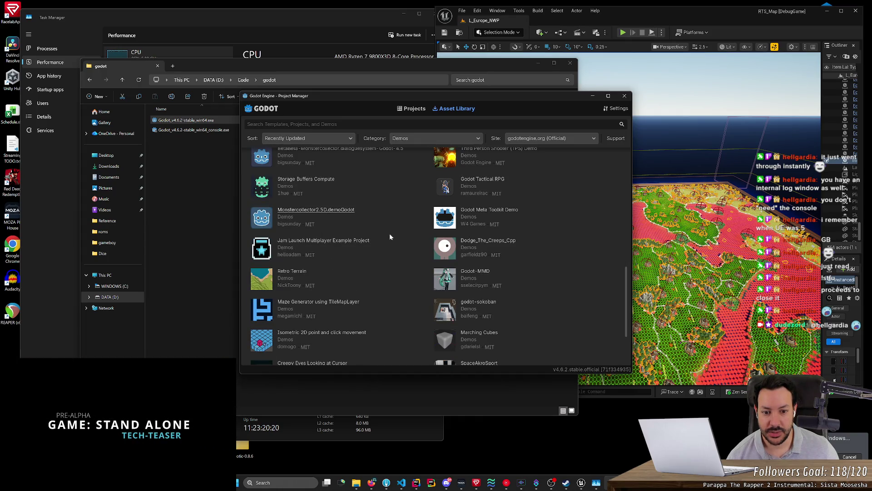
scroll(389, 236, "down", 3)
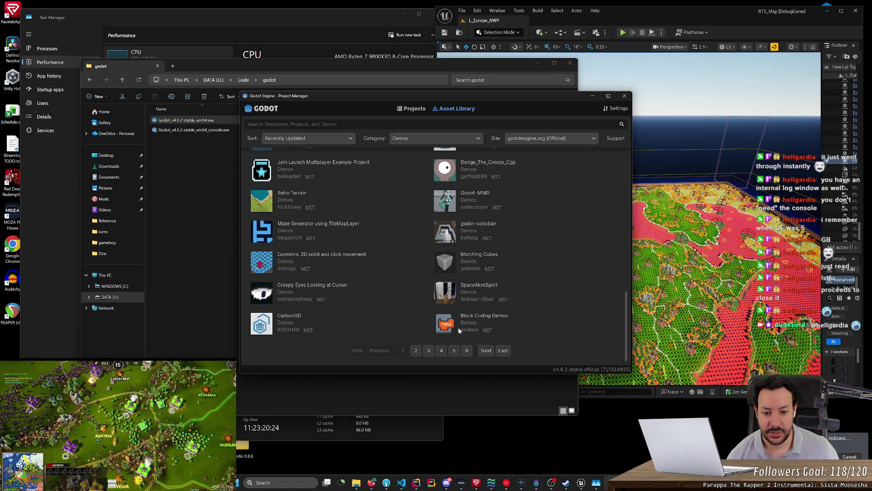
left_click(502, 350)
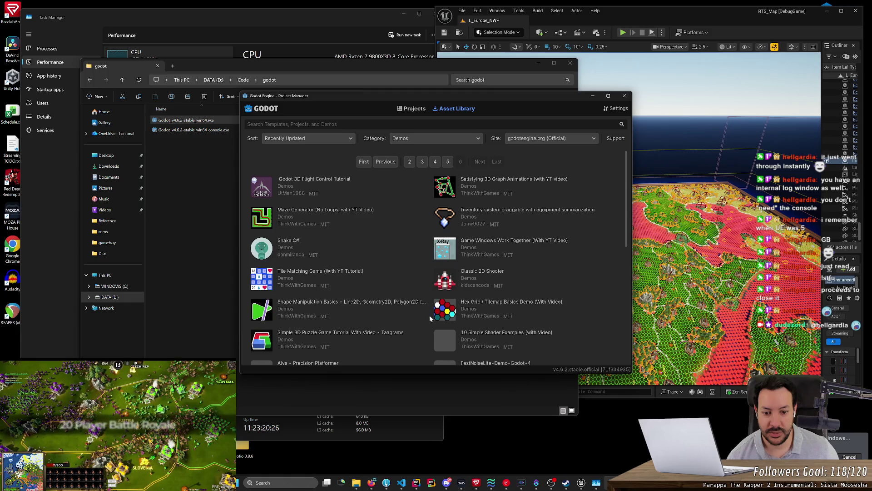
scroll(427, 314, "down", 3)
scroll(423, 312, "down", 4)
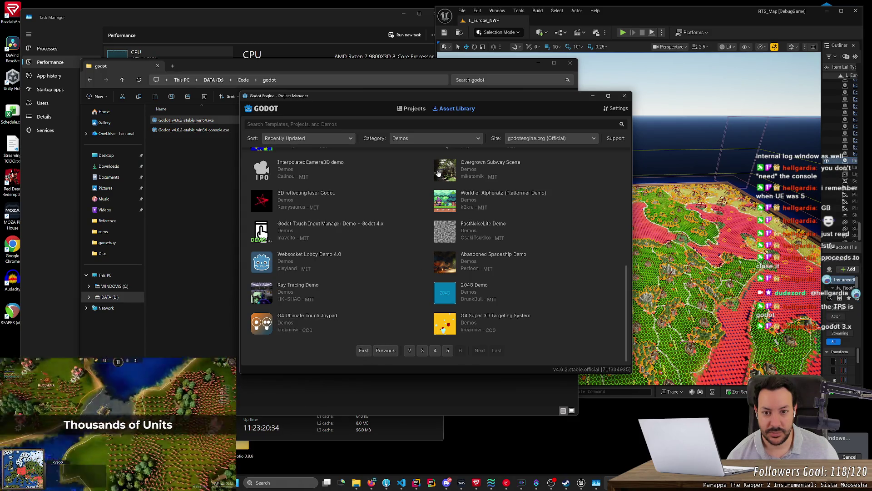
left_click(438, 139)
Step: Filter the Asset Library to Projects and scroll through the results
left_click(412, 167)
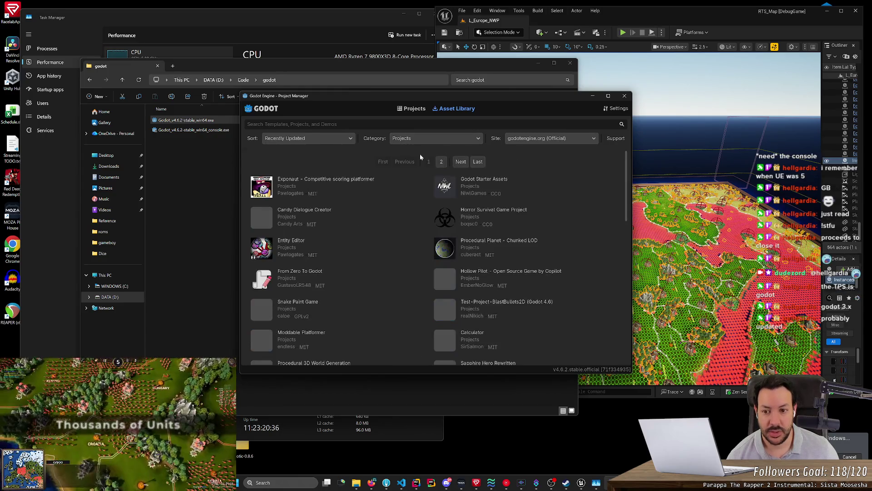
left_click(432, 136)
left_click(411, 175)
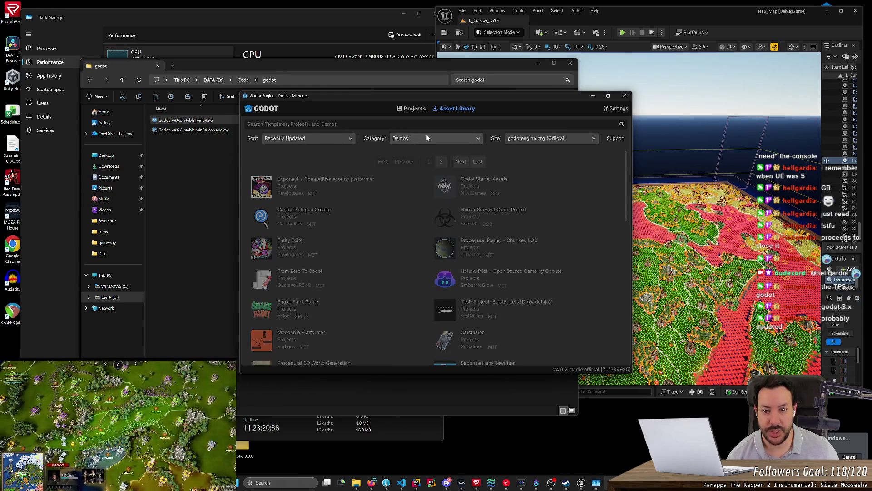
left_click(426, 136)
left_click(414, 167)
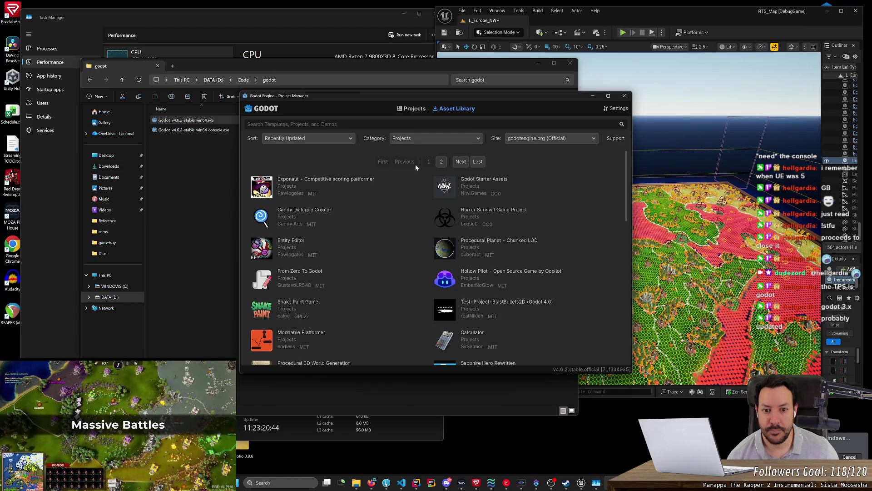
scroll(381, 201, "down", 5)
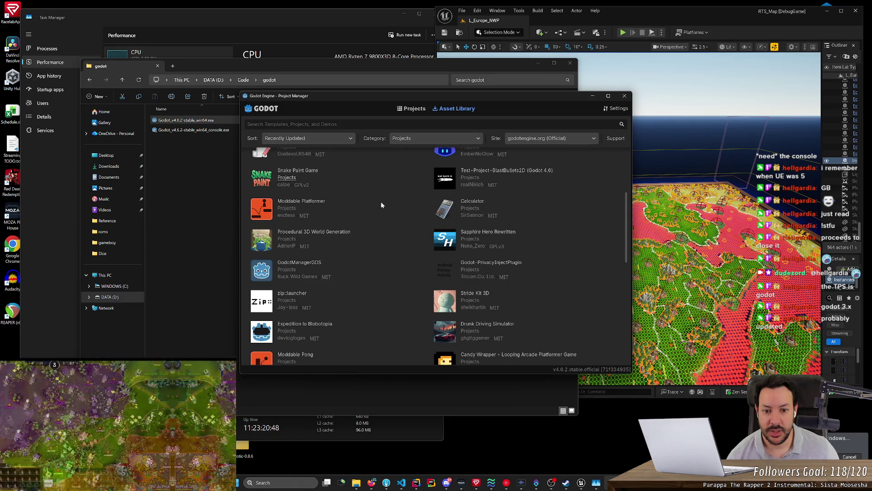
scroll(450, 192, "down", 1)
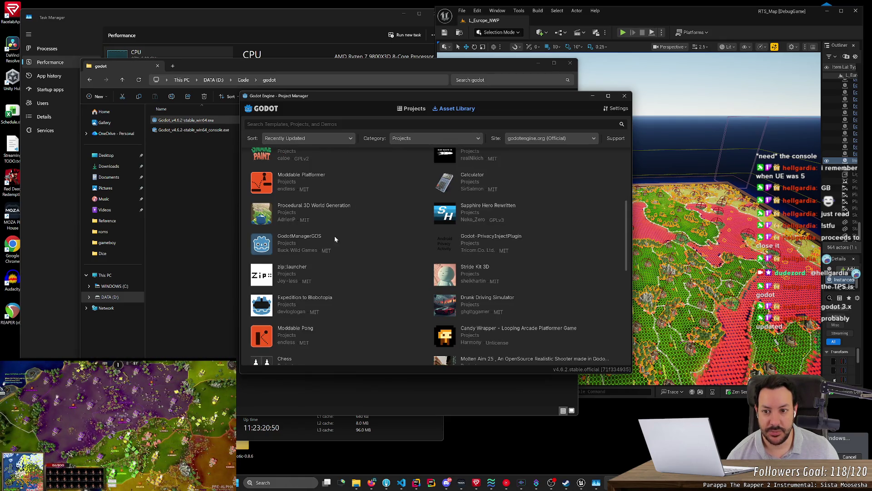
Step: Switch to Templates, page to the last and first pages, and open the Godot-Rust Template Project
left_click(453, 141)
left_click(419, 158)
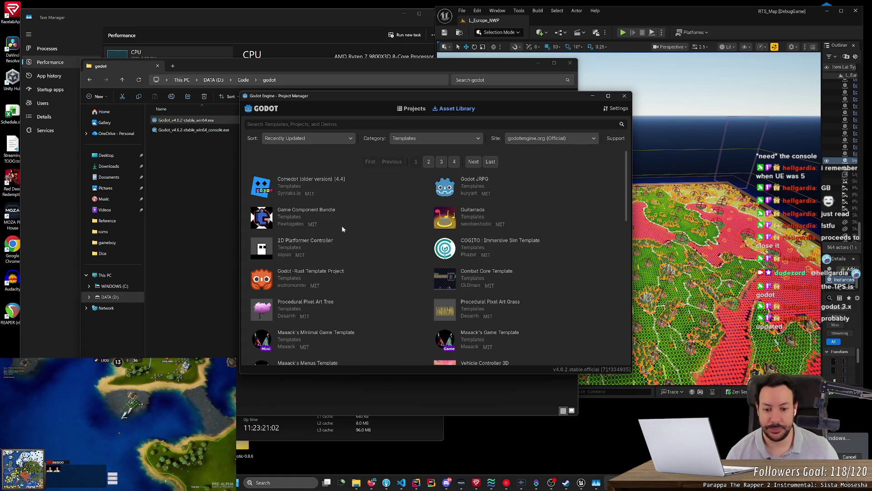
scroll(422, 262, "down", 3)
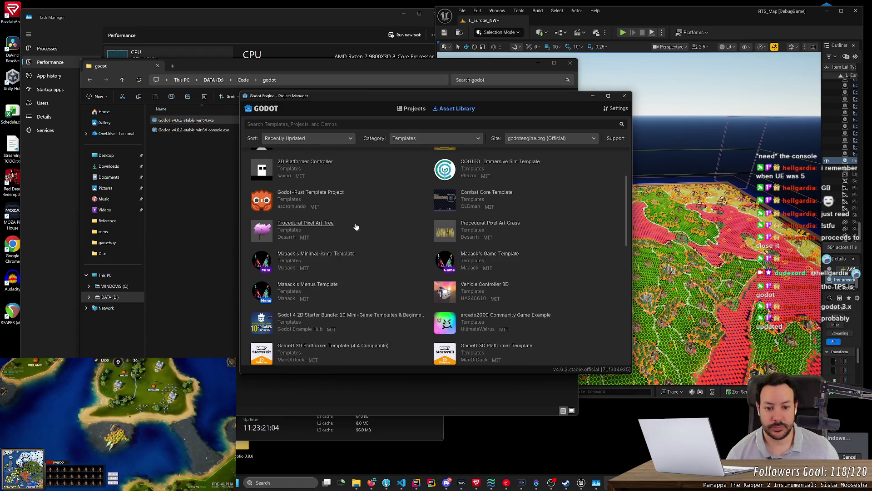
scroll(356, 214, "down", 5)
scroll(378, 178, "up", 3)
left_click(419, 139)
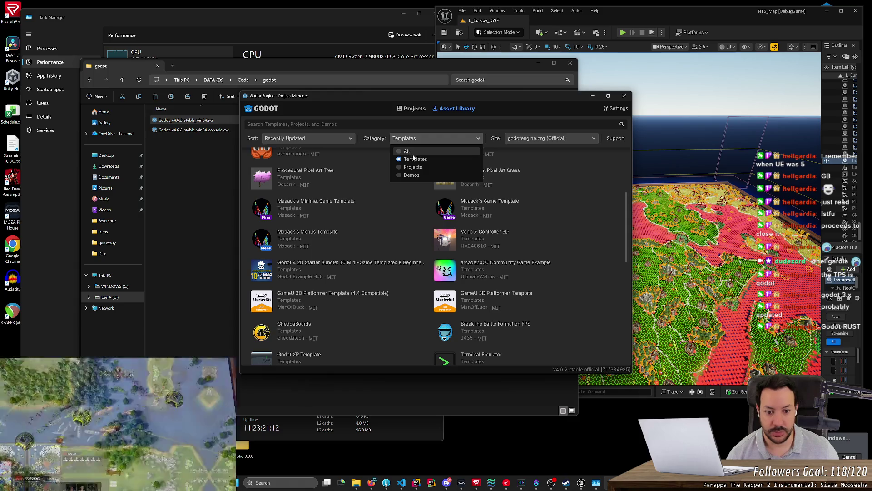
left_click(618, 210)
left_click_drag(626, 212, 623, 314)
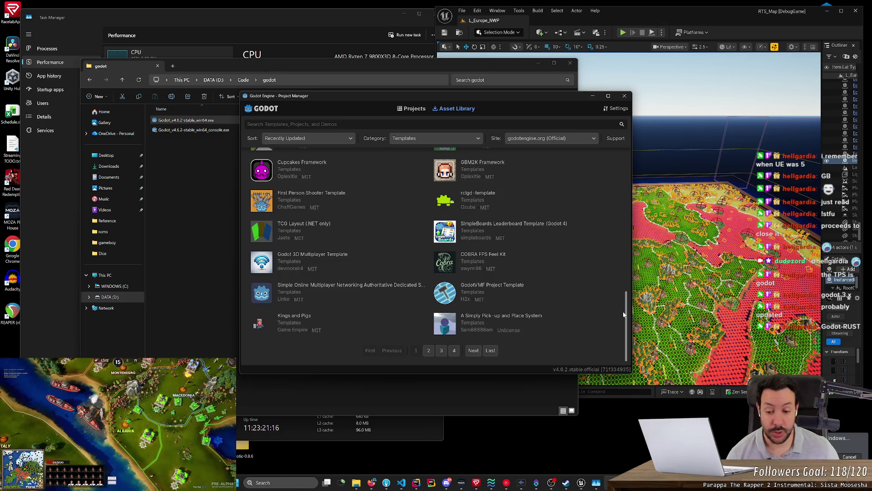
left_click(491, 350)
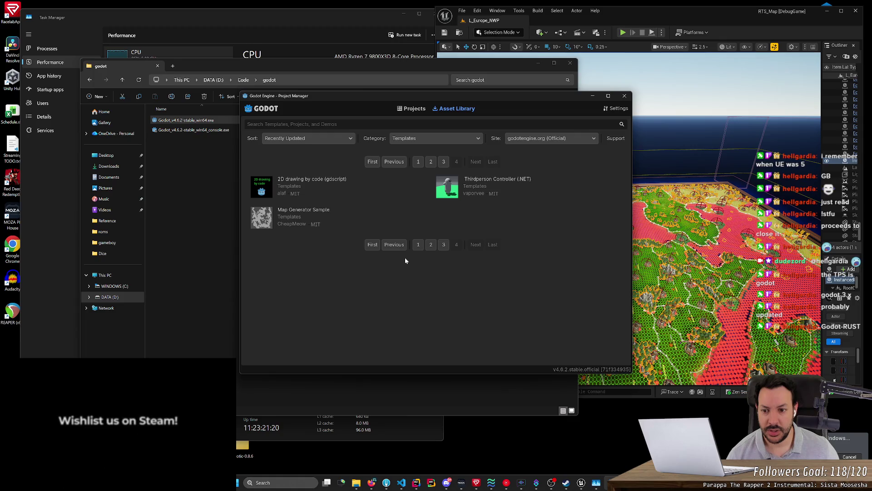
left_click(375, 245)
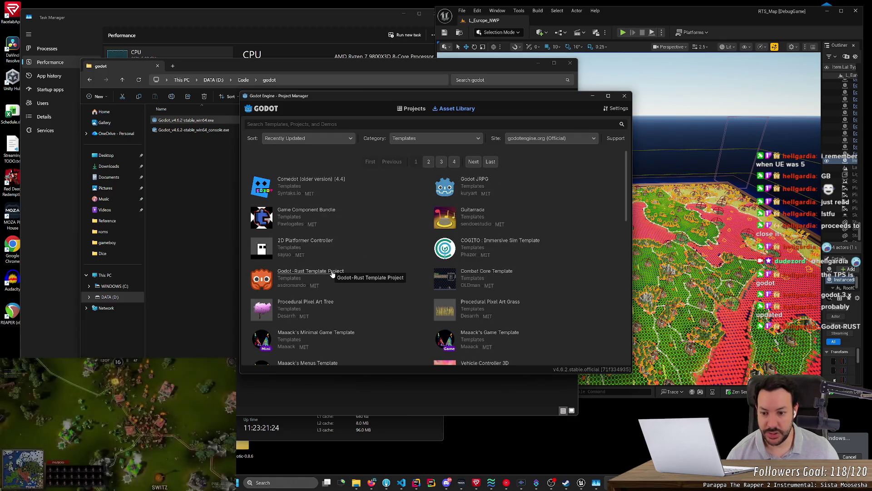
left_click(324, 273)
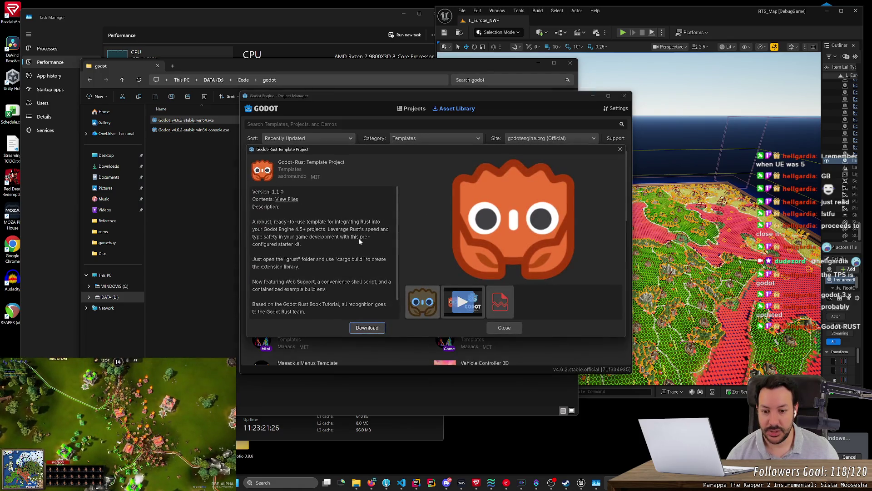
Step: Play the Godot-Rust template's preview video and seek ahead in it
left_click(468, 302)
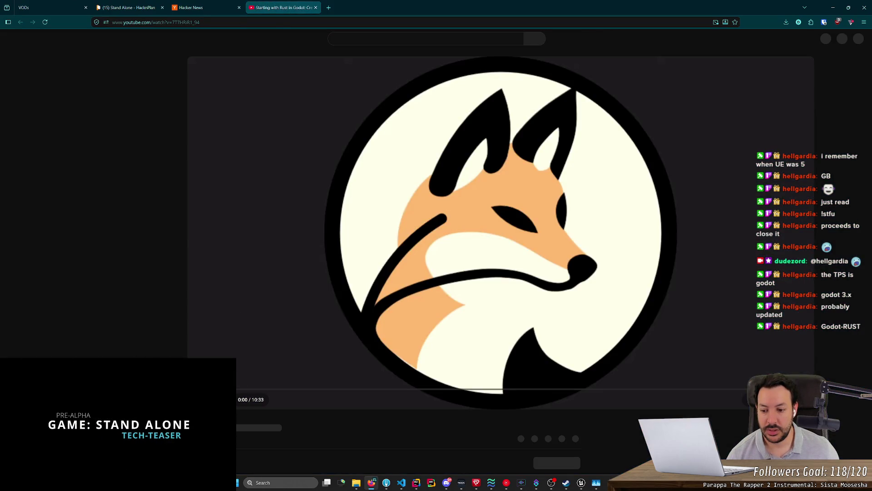
left_click(244, 387)
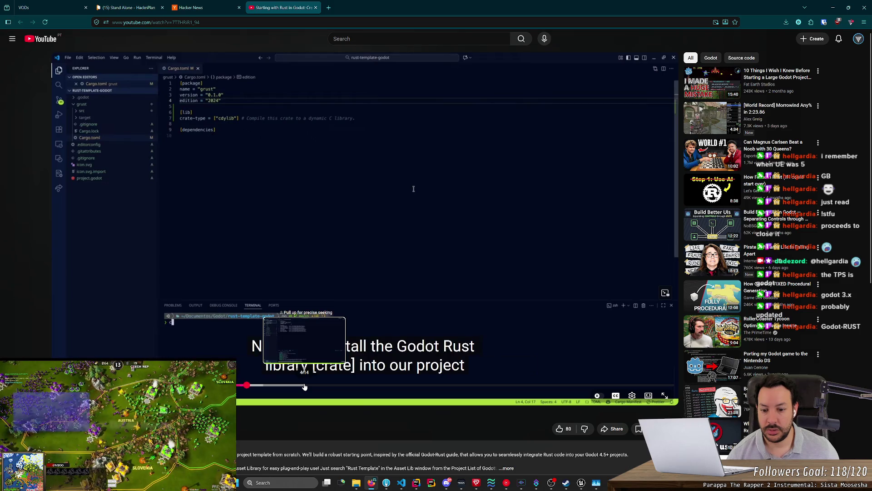
Step: Skip to the cargo build and godot-rust book parts, then close the video and hide the browser
left_click(305, 387)
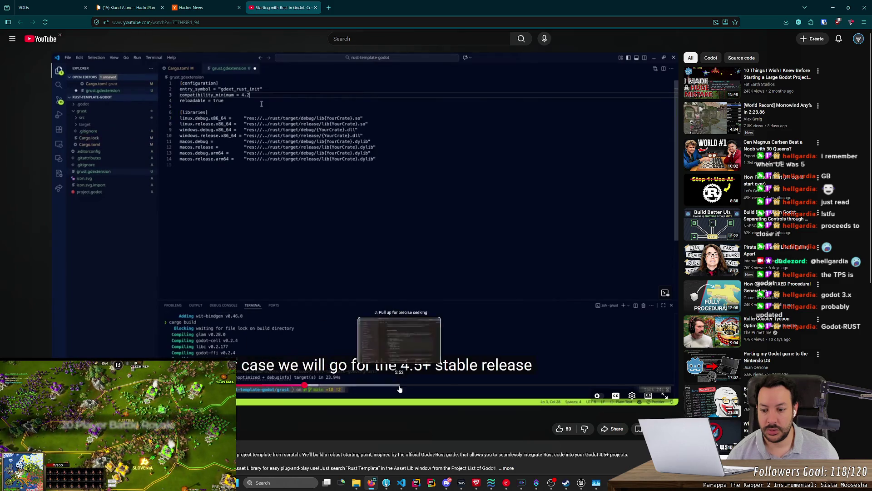
left_click(422, 387)
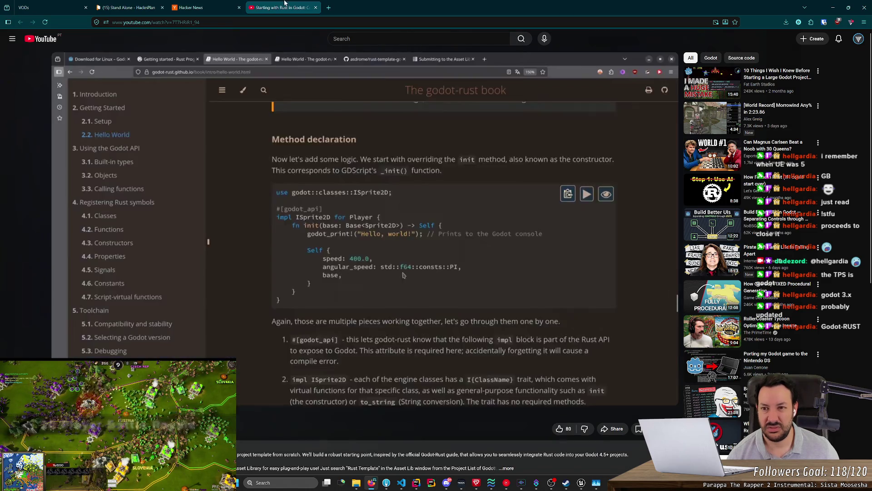
key("ctrl+w")
left_click(833, 7)
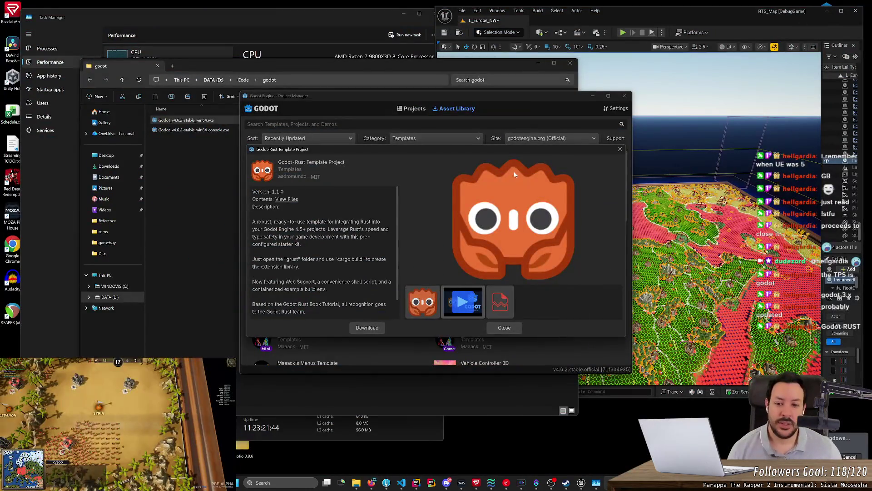
Step: Close the template details and switch the category filter to Projects, then to All
left_click(620, 149)
scroll(445, 244, "down", 3)
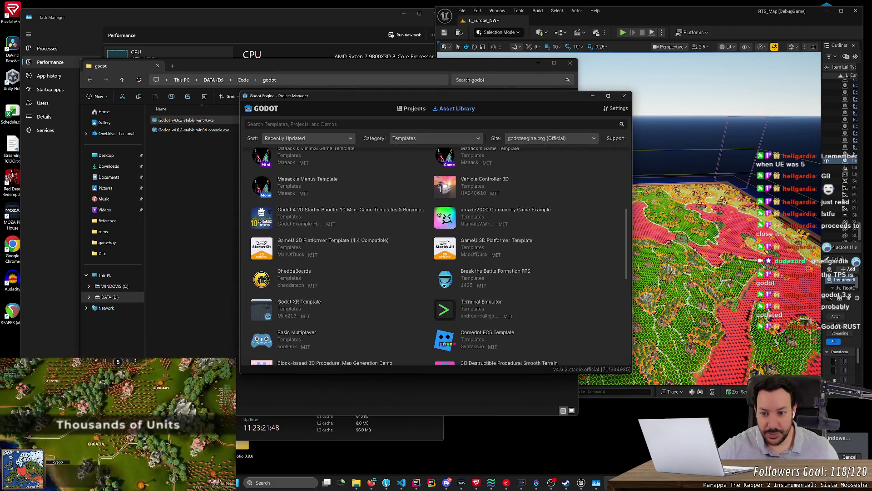
scroll(413, 257, "down", 3)
left_click(406, 138)
left_click(411, 169)
left_click(430, 139)
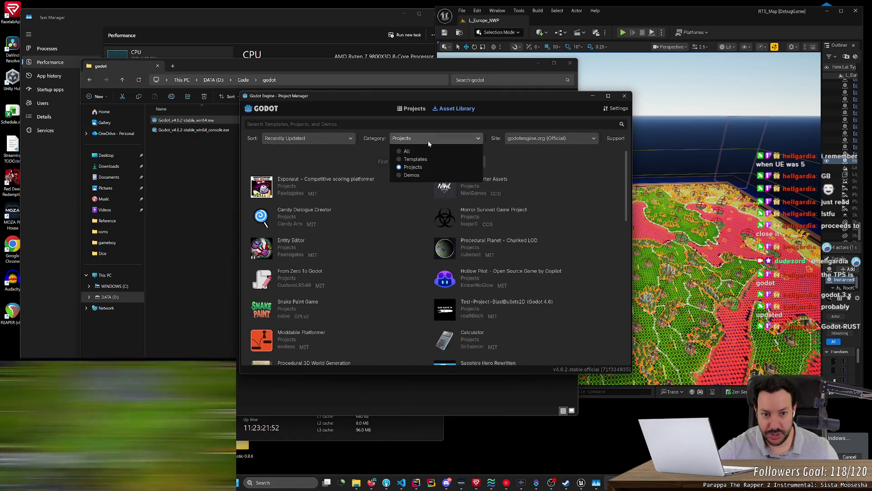
left_click(415, 146)
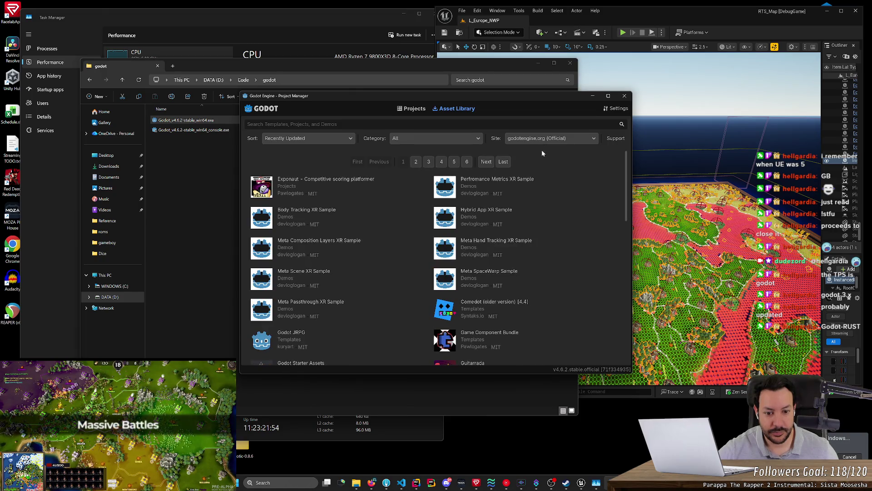
scroll(593, 242, "down", 2)
scroll(593, 241, "down", 4)
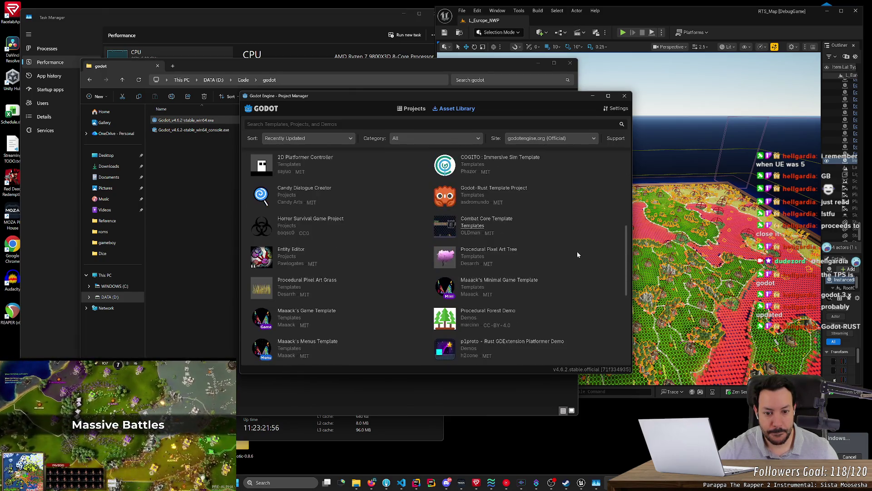
Step: Check the asset site list, set the category back to Templates, and return to the projects list
left_click(552, 138)
left_click(549, 150)
scroll(611, 265, "down", 6)
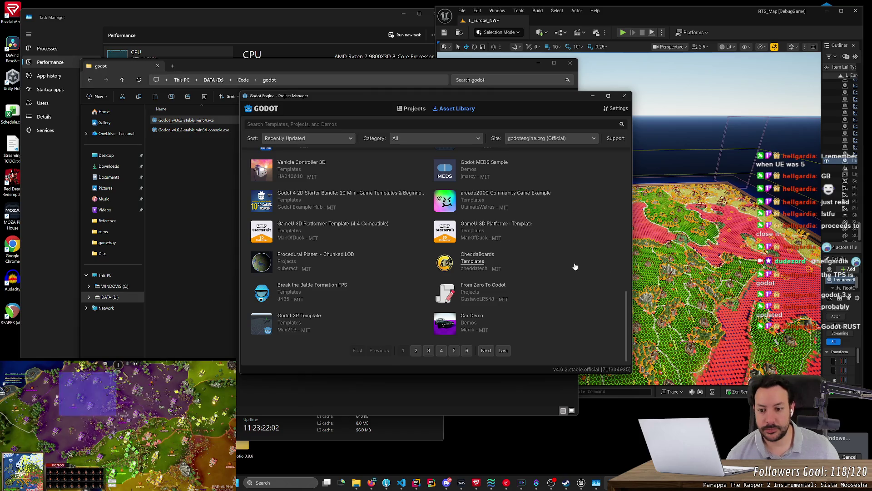
left_click(289, 323)
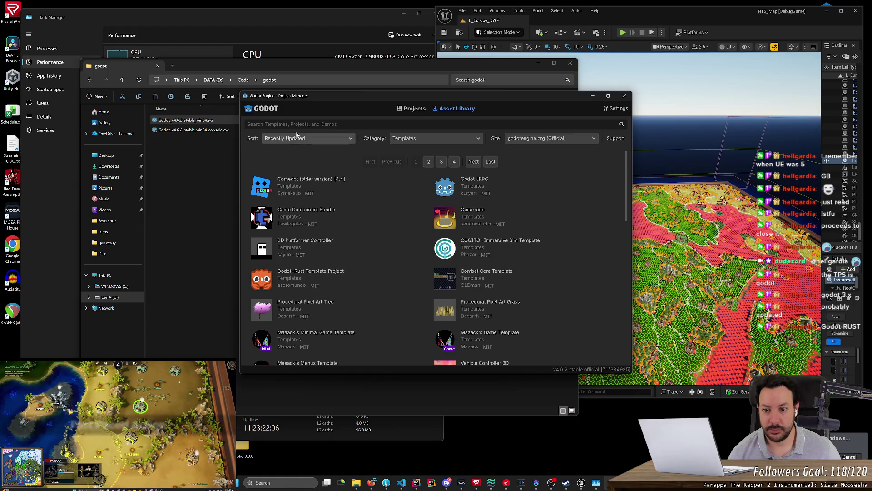
left_click(409, 108)
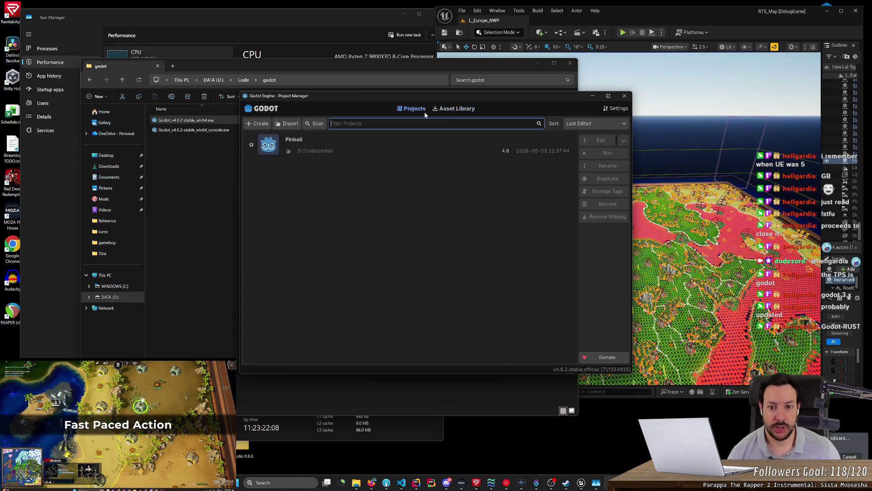
Step: Open the Pinball project in the Godot editor, then bring the Unreal Editor window forward
double_click(337, 148)
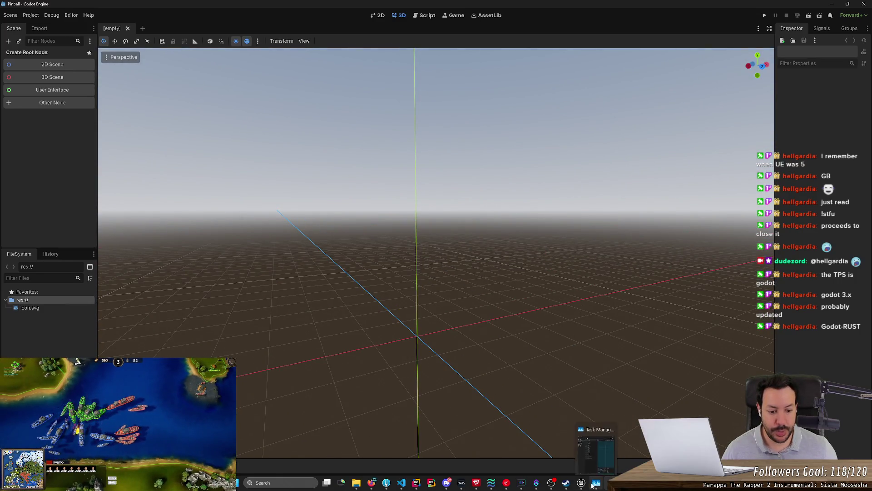
left_click(581, 483)
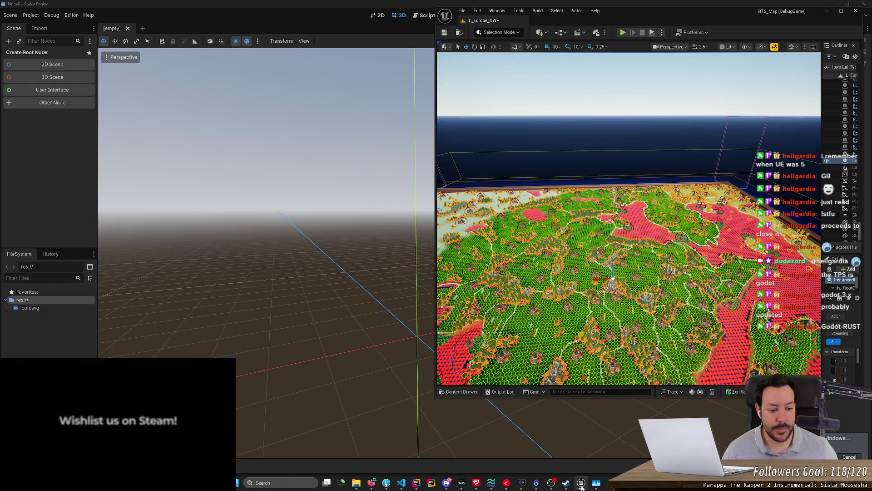
Step: Check CPU load in Task Manager, then return to Godot and orbit the empty 3D scene
left_click(596, 484)
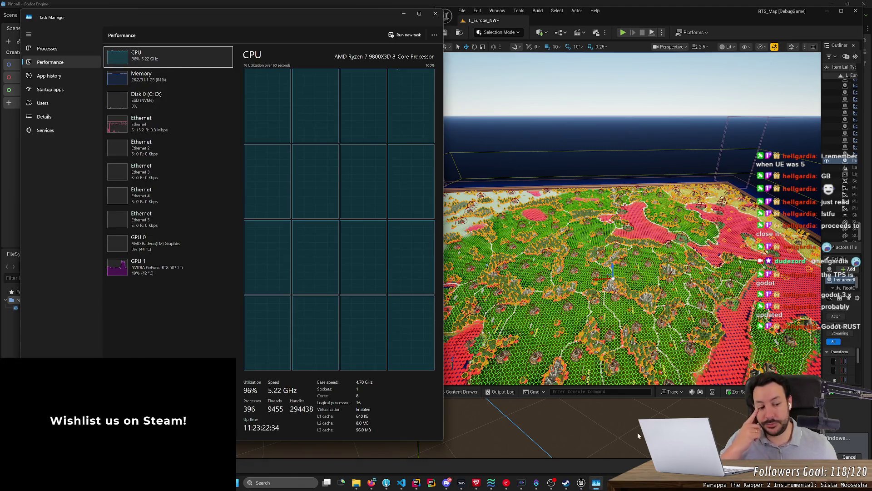
left_click(500, 391)
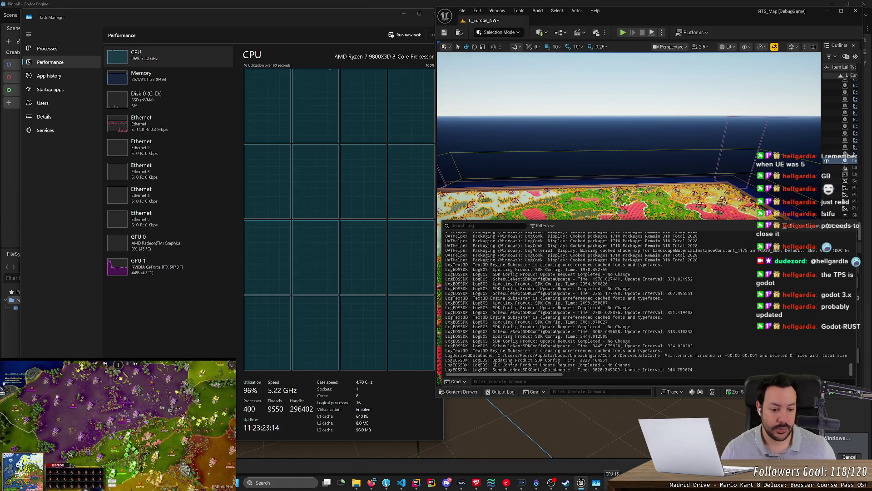
left_click(611, 482)
mouse_move(436, 254)
left_mouse_down()
mouse_move(407, 214)
mouse_move(400, 180)
mouse_move(431, 193)
mouse_move(438, 209)
mouse_move(475, 214)
mouse_move(449, 200)
mouse_move(460, 206)
mouse_move(453, 204)
mouse_move(421, 341)
left_mouse_up()
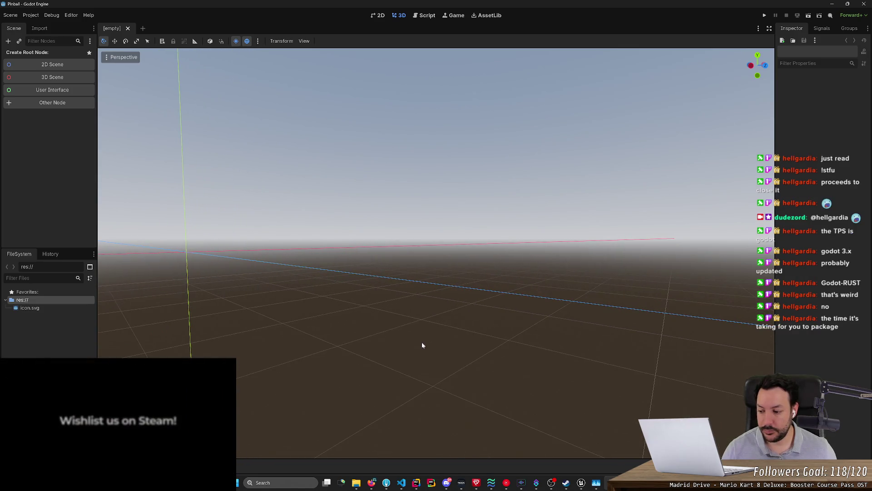
Step: In Unreal, select and deselect several lines of the packaging output log
left_click(582, 482)
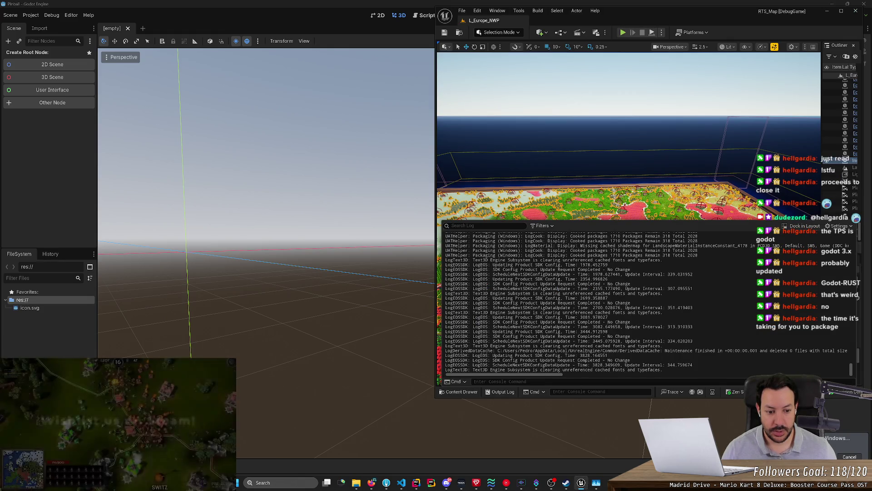
mouse_move(693, 364)
left_mouse_down()
mouse_move(545, 350)
mouse_move(607, 355)
left_mouse_up()
left_click(452, 358)
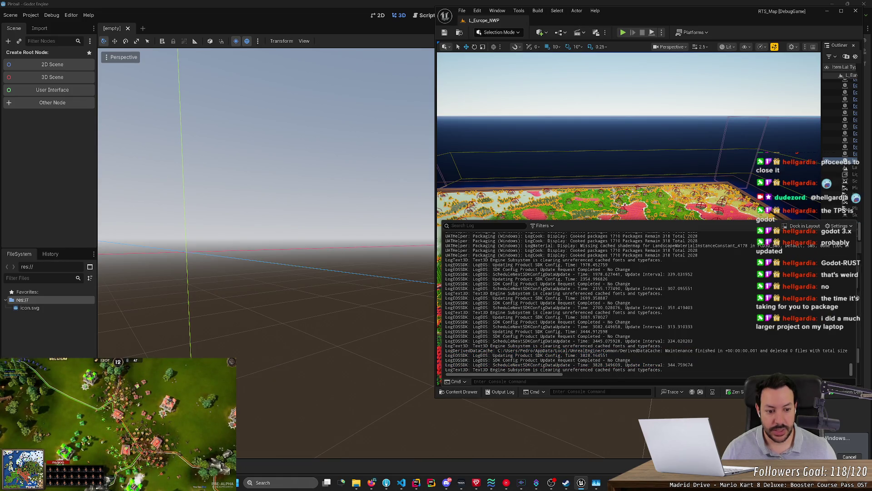
left_click_drag(590, 369, 607, 360)
left_click(607, 359)
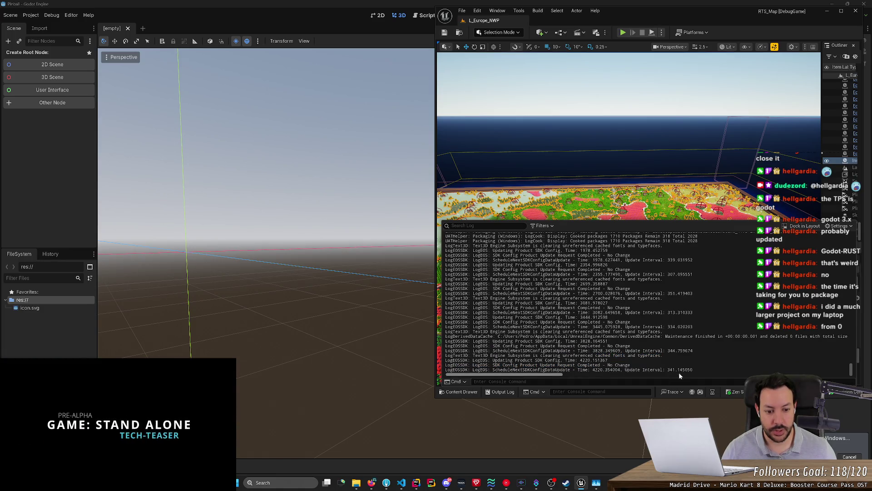
left_click_drag(591, 369, 529, 354)
left_click(529, 355)
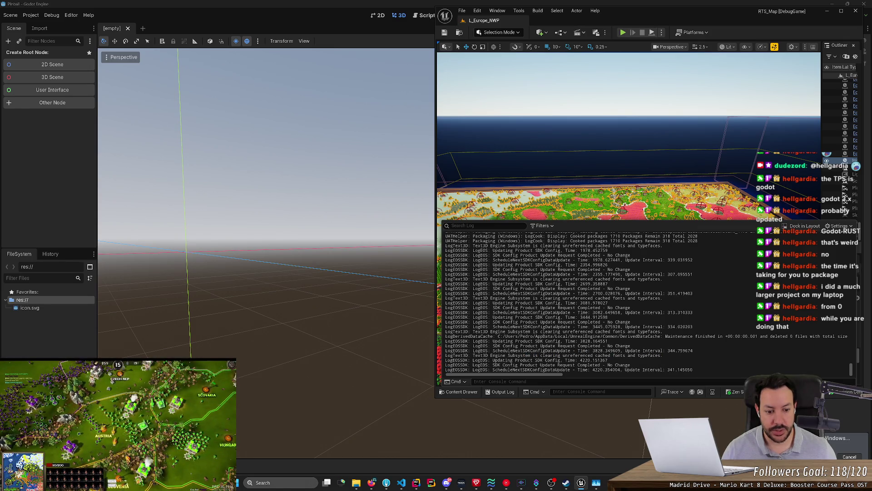
mouse_move(631, 360)
left_mouse_down()
mouse_move(504, 359)
mouse_move(630, 365)
left_mouse_up()
left_click(504, 360)
Step: Select text near the No Change log line, then bring up Task Manager's CPU view
left_click(631, 365)
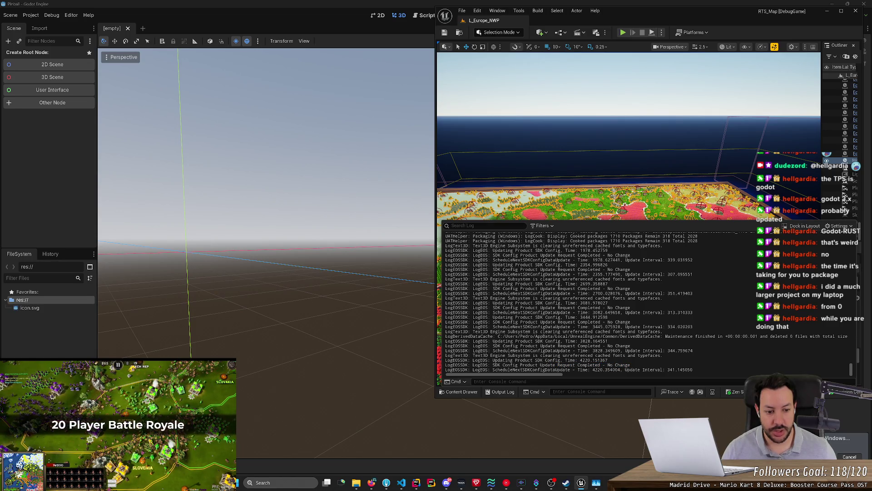
left_click_drag(607, 307, 631, 307)
left_click(631, 308)
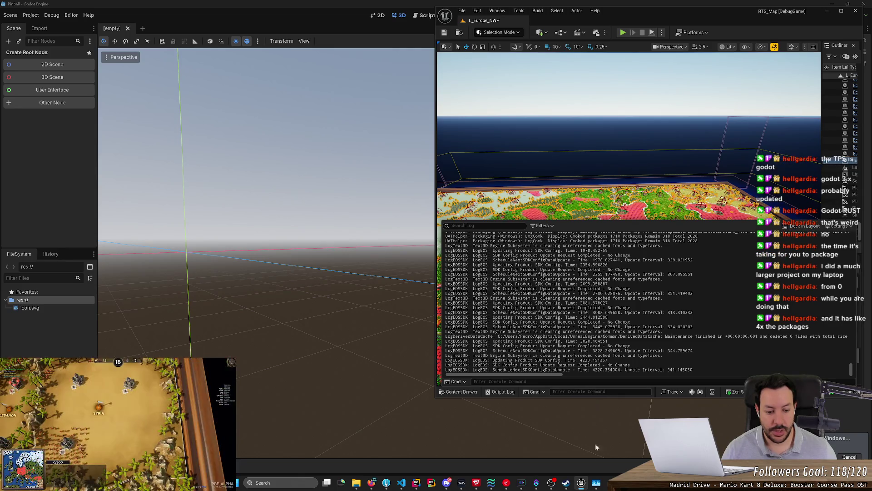
left_click(596, 482)
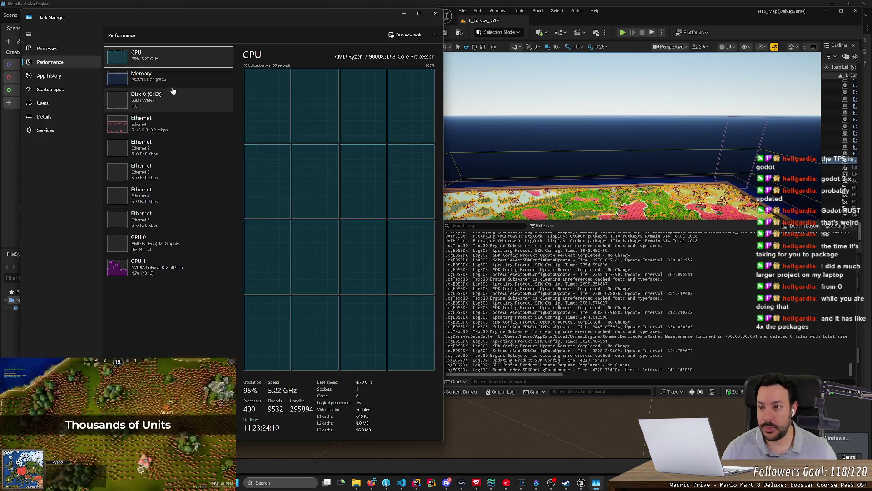
Step: Show Task Manager's Processes list, peek inside UnrealEditor, and sort by CPU, highest first
left_click(37, 49)
left_click(110, 67)
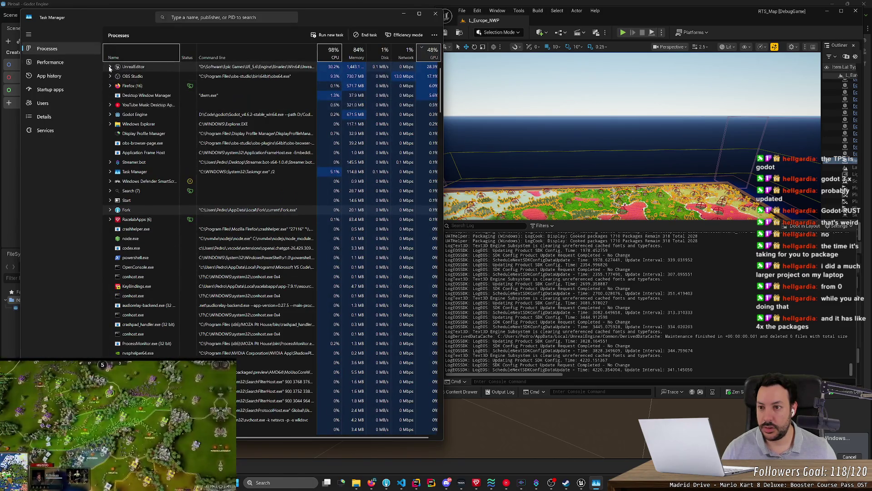
left_click(109, 67)
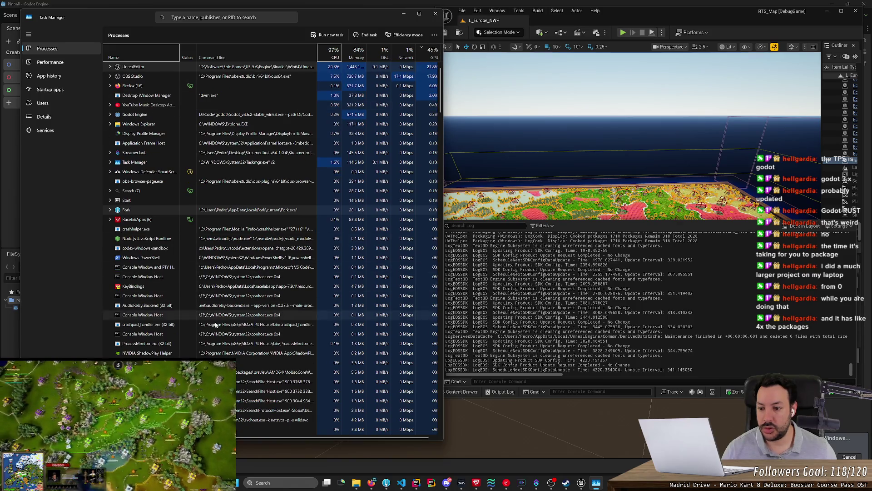
left_click(333, 56)
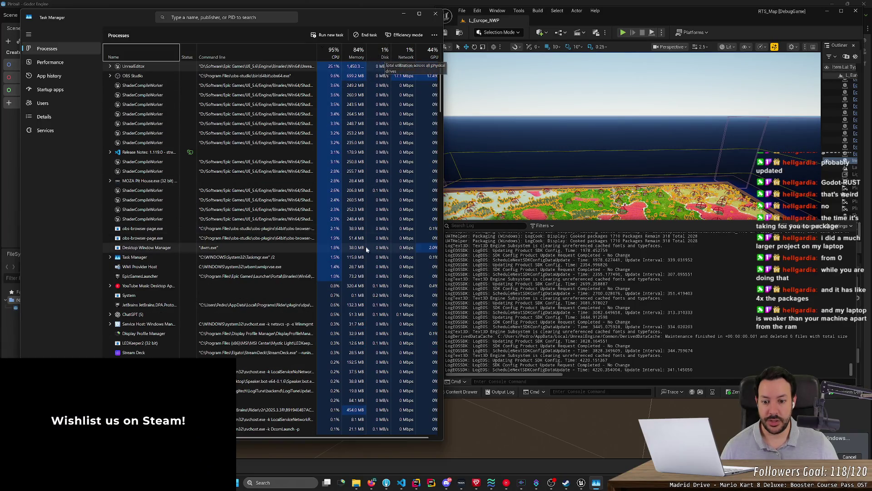
left_click(50, 63)
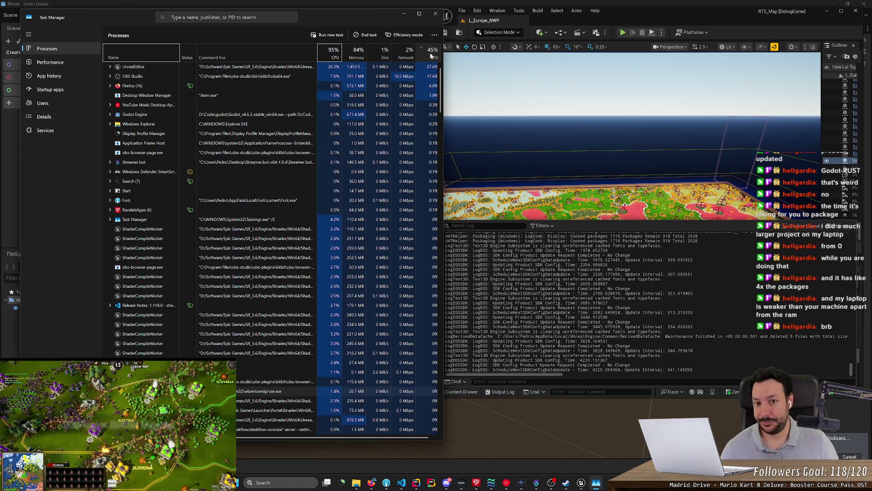
Step: Expand the UnrealEditor row to show its RTS_Map [DebugGame] child process
left_click(111, 67)
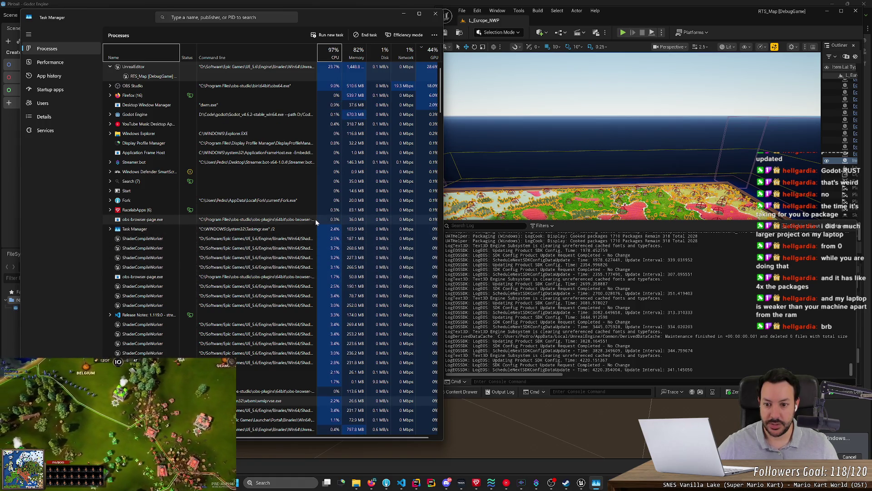
Step: Widen Task Manager and its Command line column to read paths, then minimize and restore it
left_click_drag(443, 229, 699, 237)
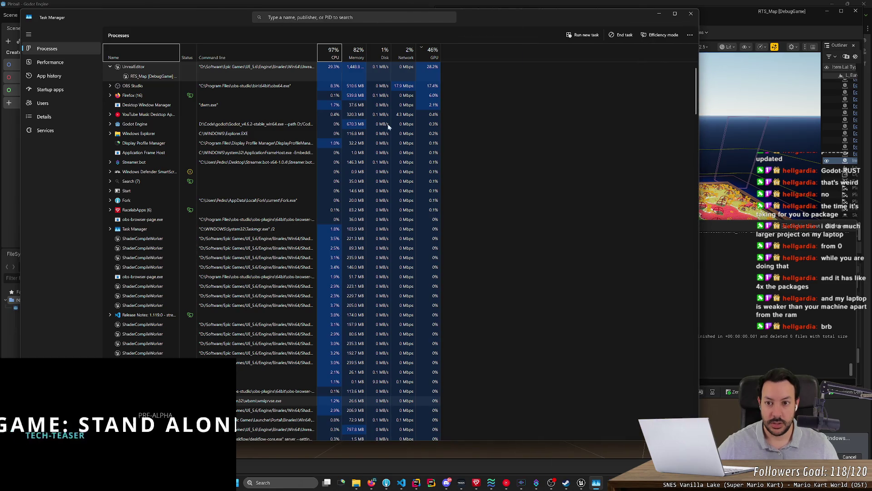
left_click(328, 52)
left_click_drag(437, 69, 571, 90)
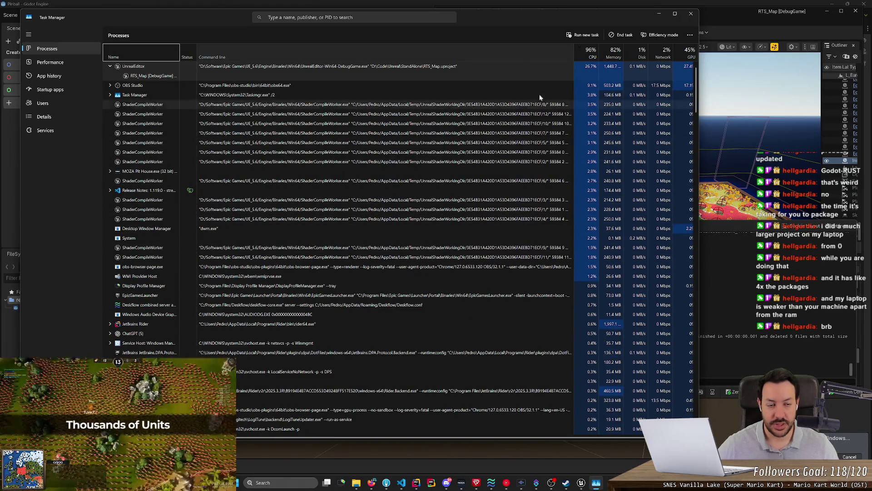
left_click_drag(573, 49, 337, 44)
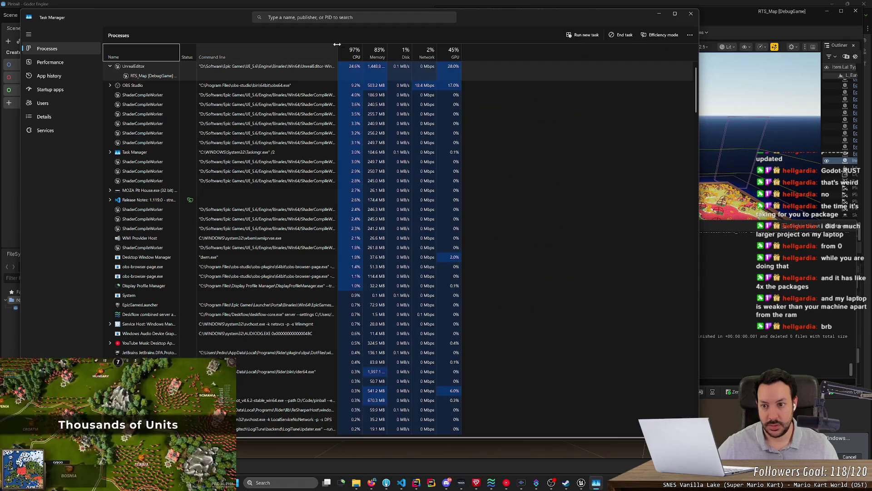
left_click(661, 14)
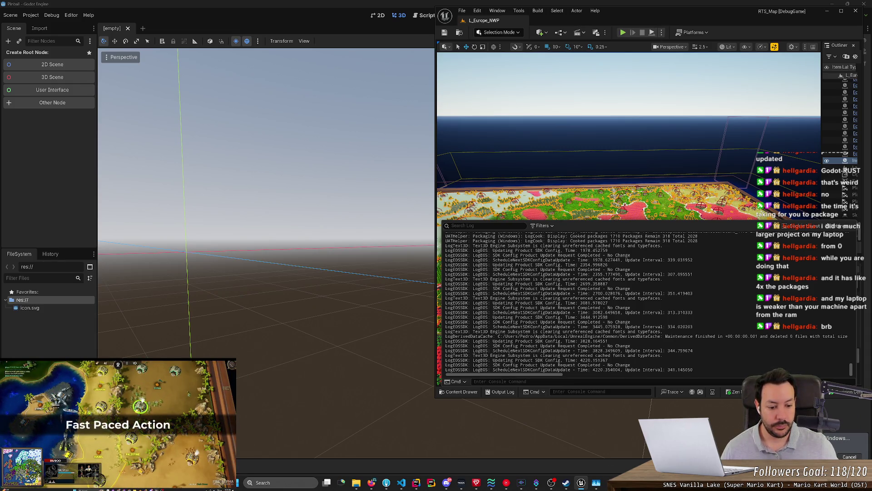
left_click(602, 485)
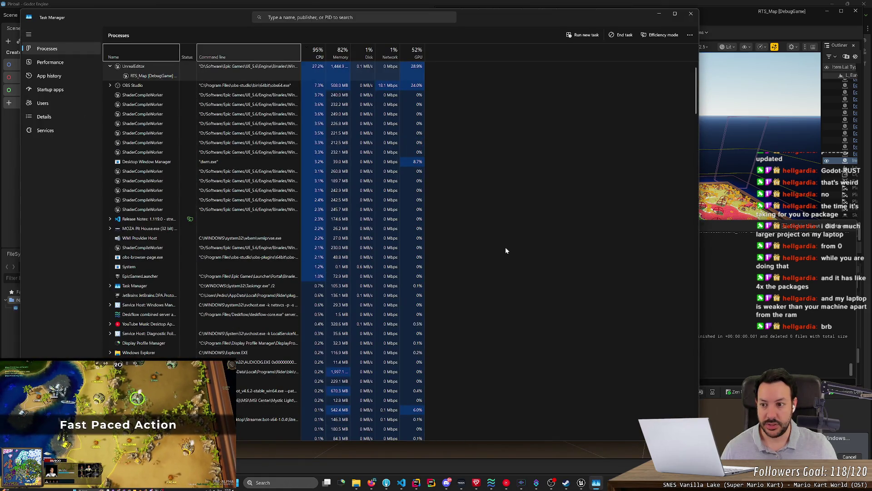
Step: In Unreal, close the Output Log and open the Platforms list
left_click(846, 457)
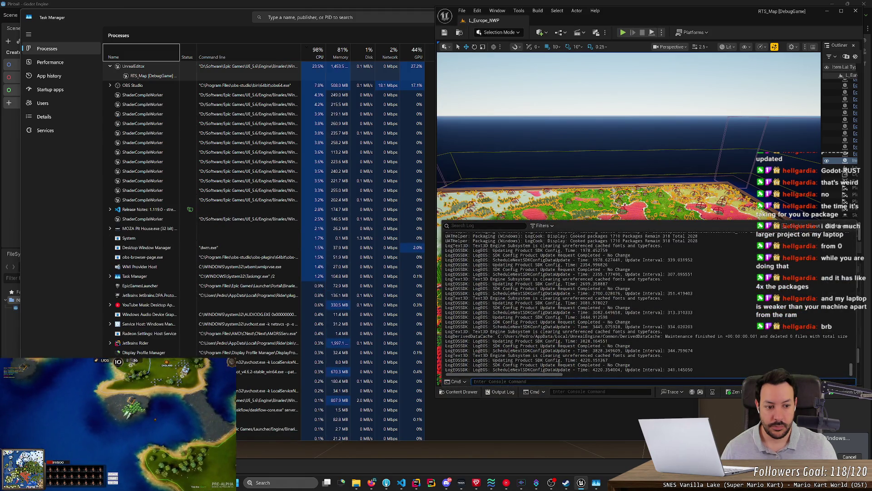
left_click(612, 275)
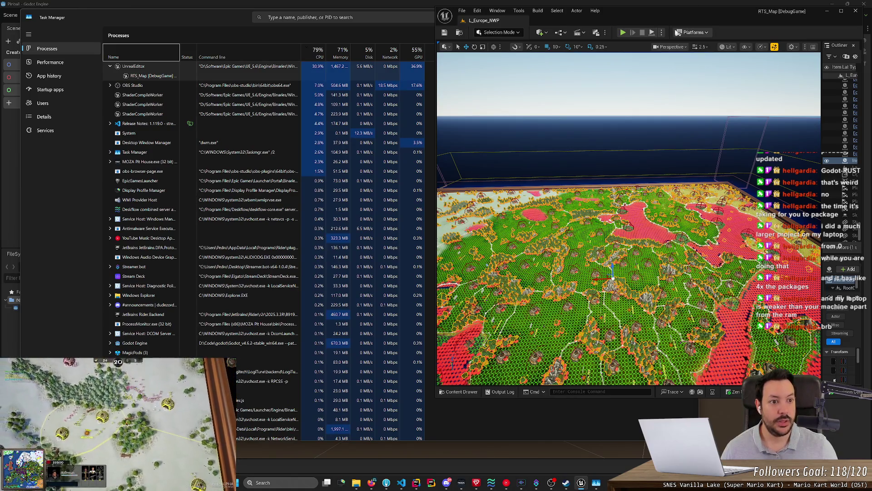
left_click(693, 32)
mouse_move(708, 82)
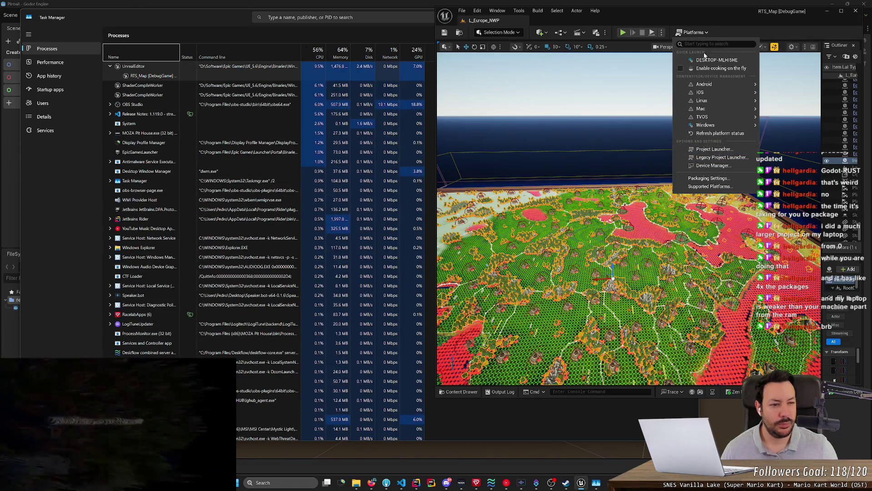
Step: Choose Windows > Package Project and confirm the output folder to start packaging
mouse_move(706, 125)
left_click(620, 142)
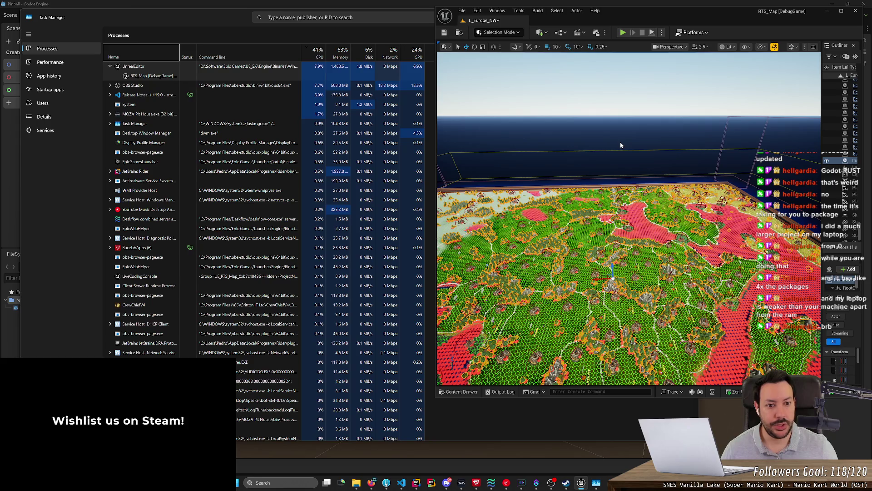
left_click(778, 238)
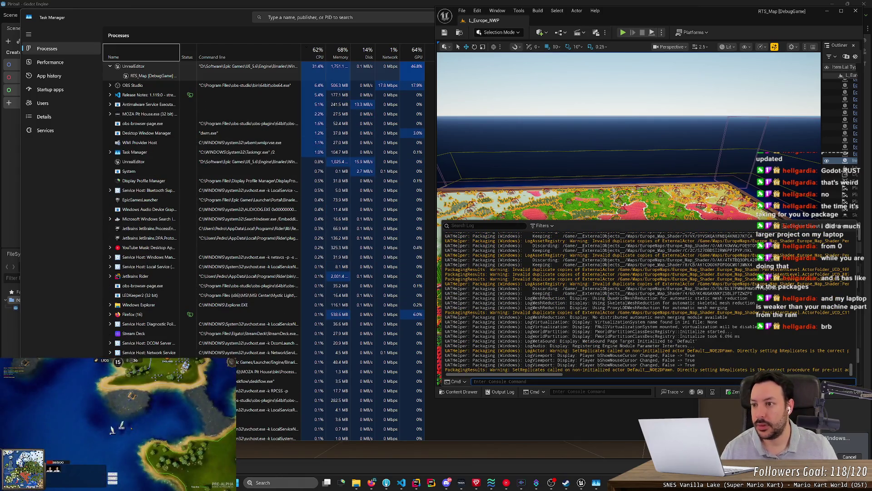
Step: Narrow Task Manager, move it down over Godot, and show the RTX 5070 Ti GPU 1 graphs
left_click(75, 38)
left_click(65, 64)
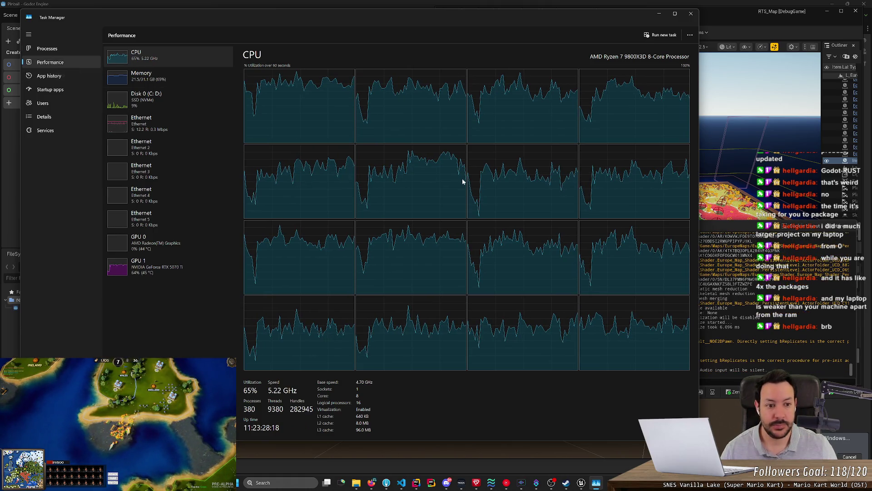
mouse_move(698, 212)
left_mouse_down()
mouse_move(386, 218)
mouse_move(431, 227)
left_mouse_up()
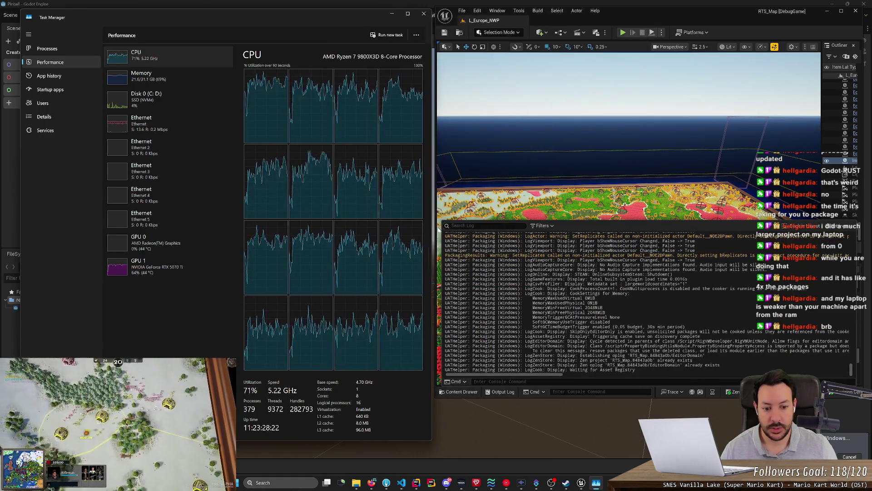
mouse_move(348, 11)
left_mouse_down()
mouse_move(331, 117)
mouse_move(323, 67)
mouse_move(329, 72)
left_mouse_up()
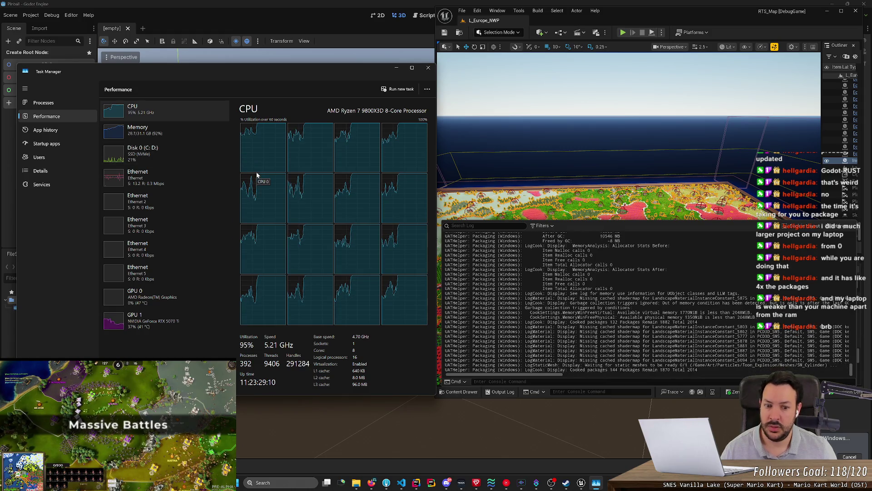
left_click(192, 331)
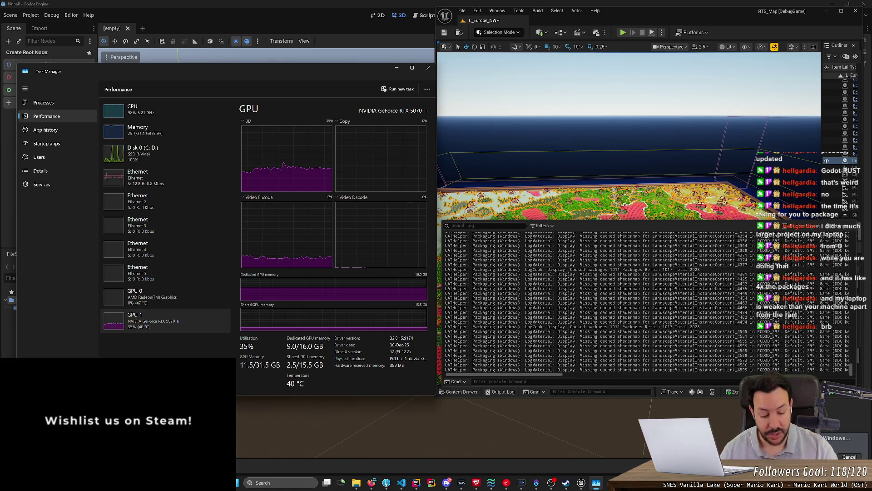
left_click(507, 483)
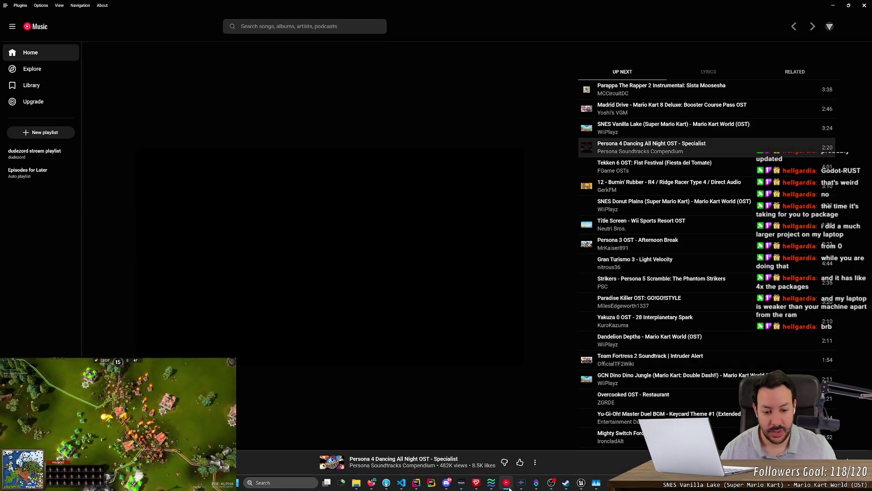
left_click(507, 485)
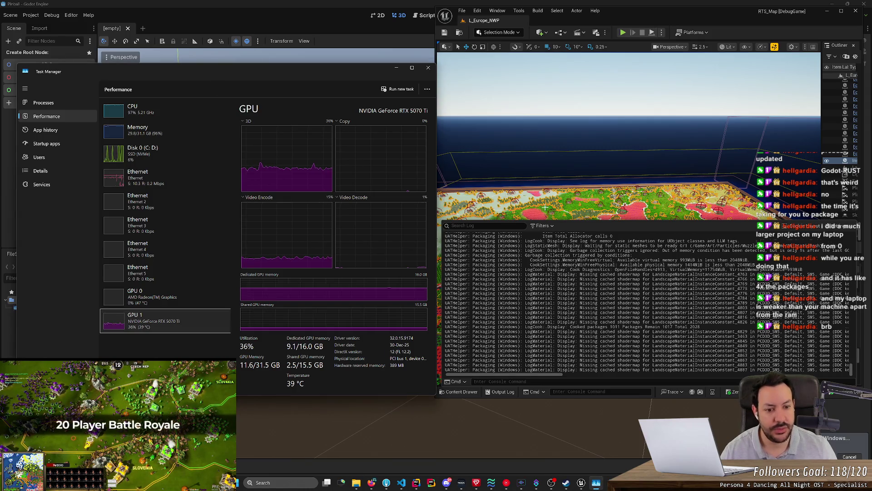
Step: View the memory graph, then list processes sorted by memory, UnrealEditor largest at about 11 GB
left_click(590, 249)
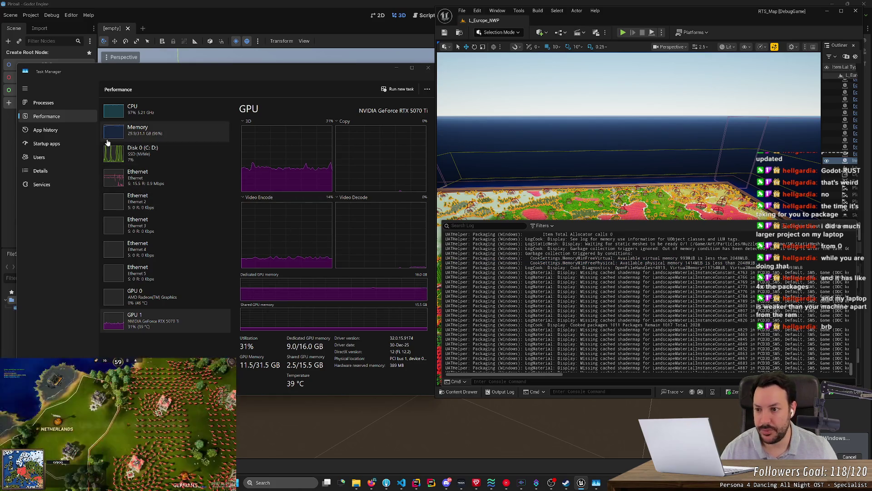
left_click(150, 139)
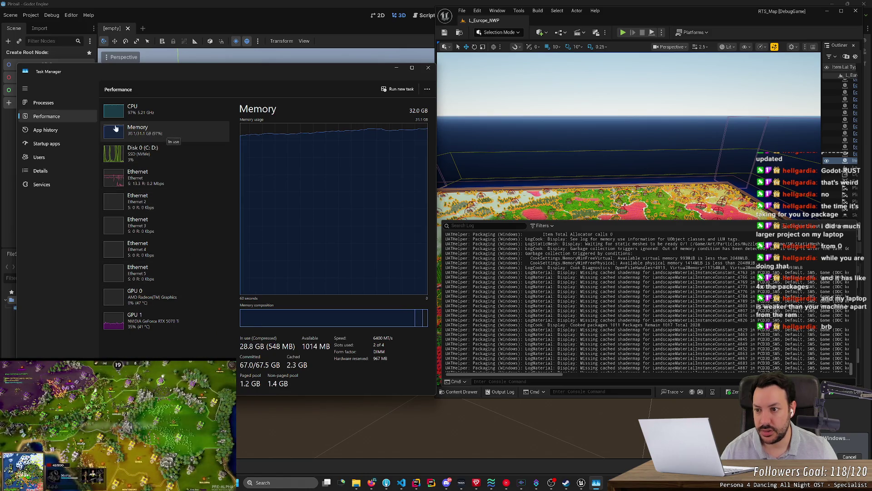
left_click(74, 105)
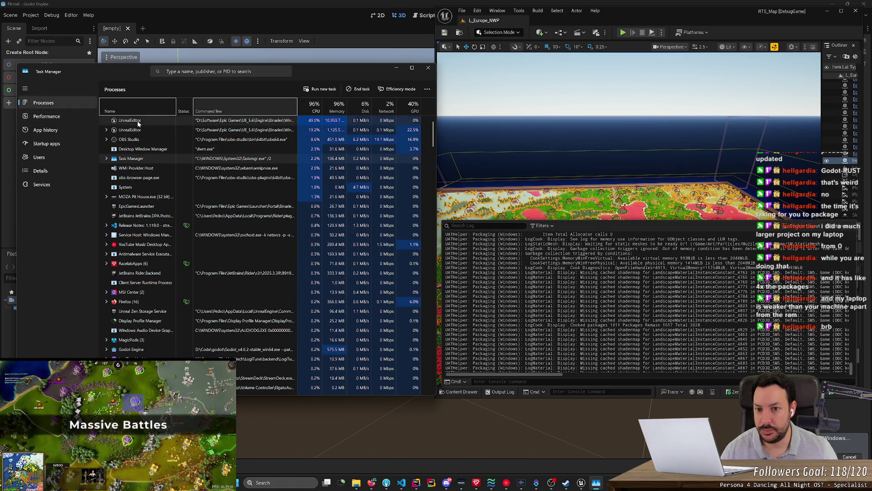
left_click(335, 107)
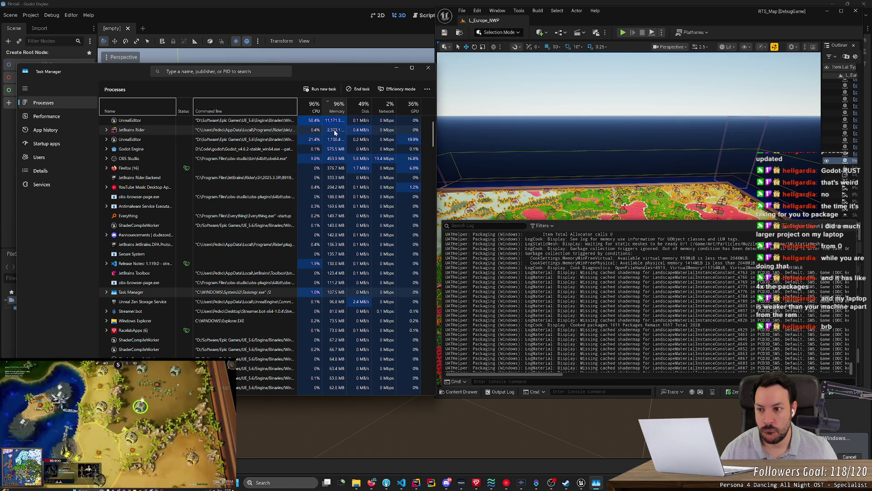
right_click(416, 482)
left_click(421, 457)
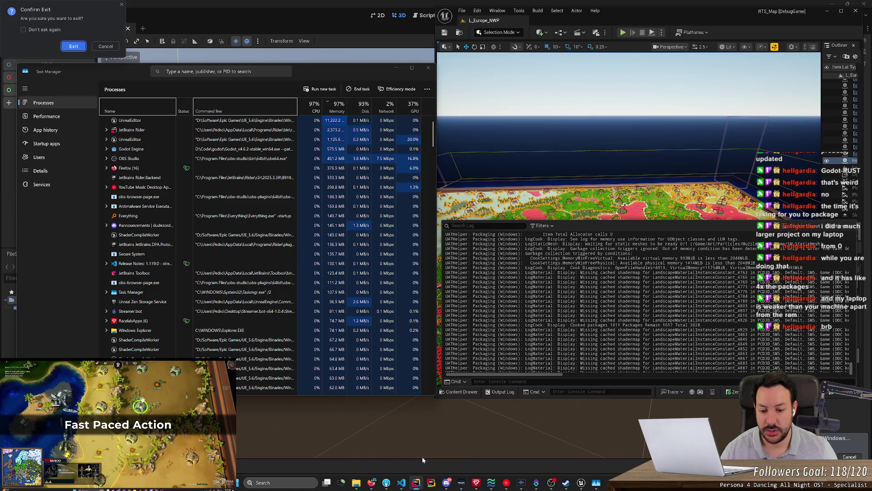
left_click(74, 46)
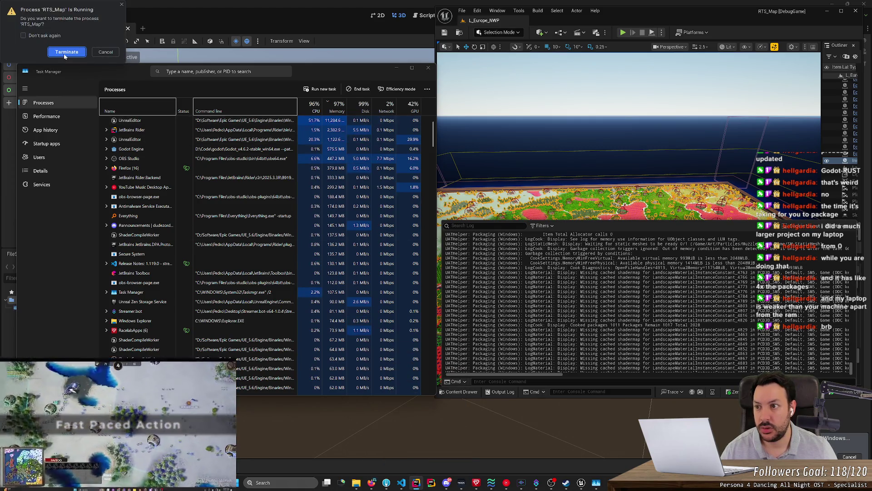
left_click(108, 52)
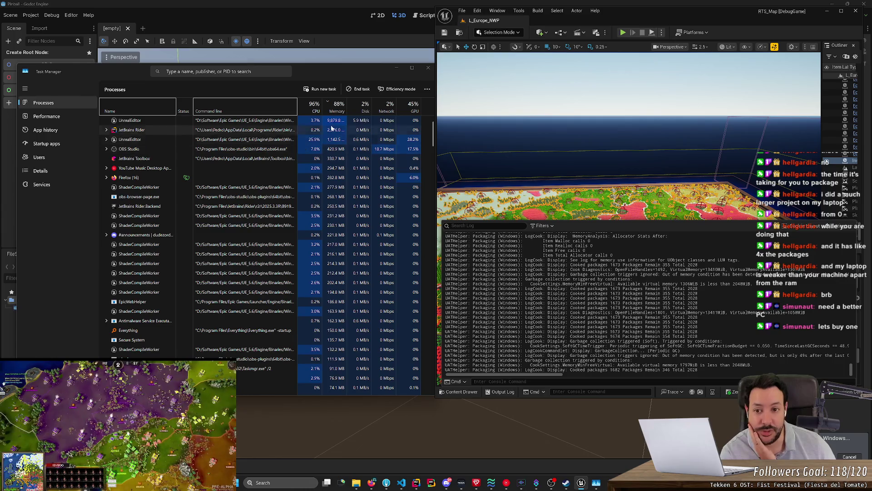
Step: Check Task Manager's memory graph and process list, then Alt+Tab away so Godot fills the screen
left_click(47, 116)
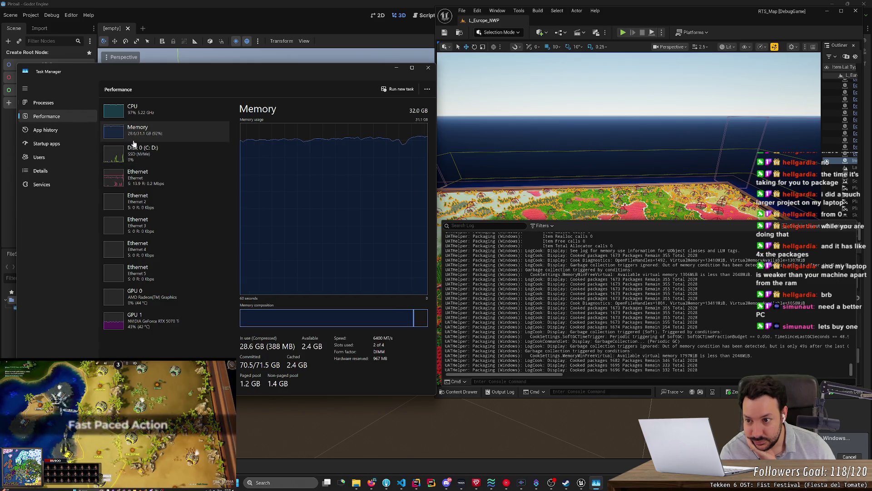
left_click(54, 103)
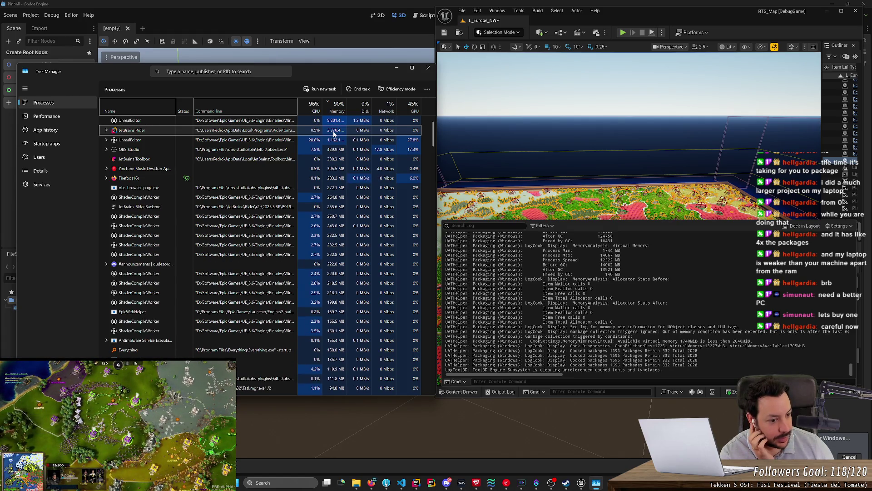
double_click(722, 326)
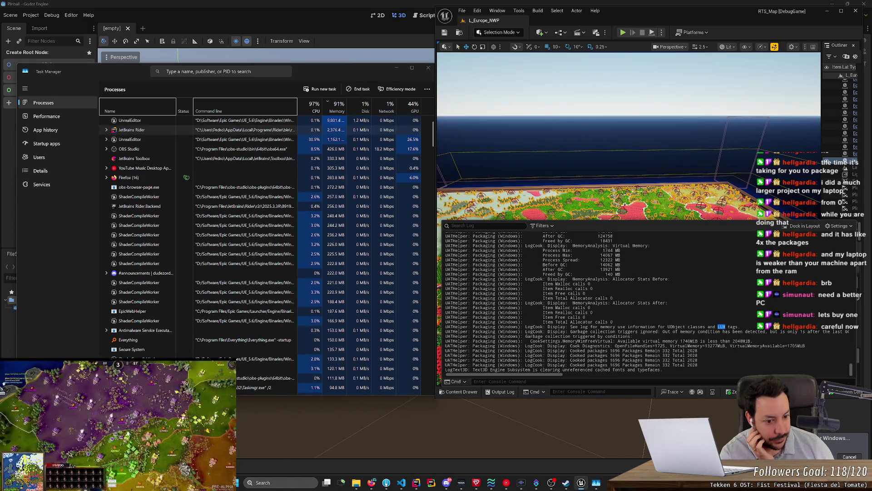
left_click(721, 326)
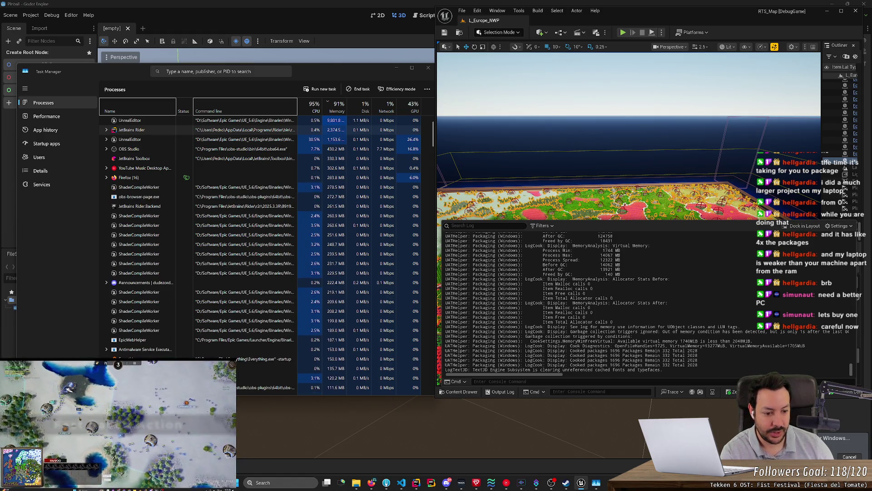
key("alt+Tab")
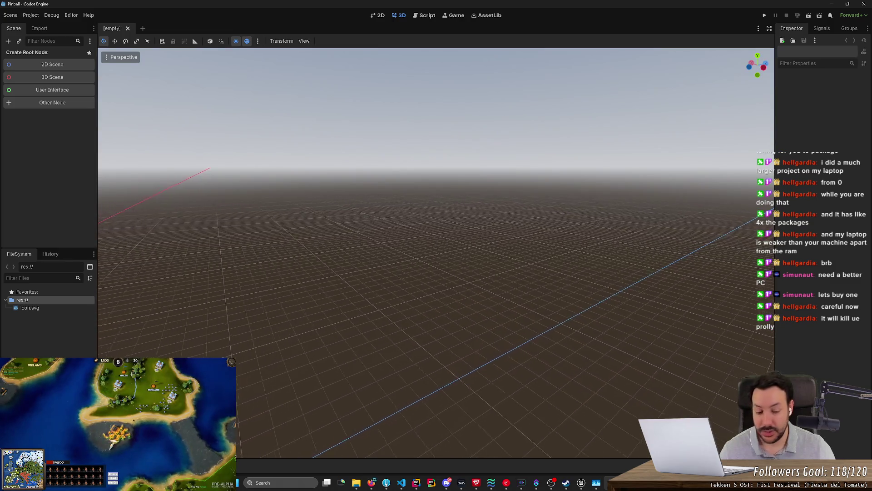
left_click(416, 482)
right_click(416, 482)
left_click(424, 464)
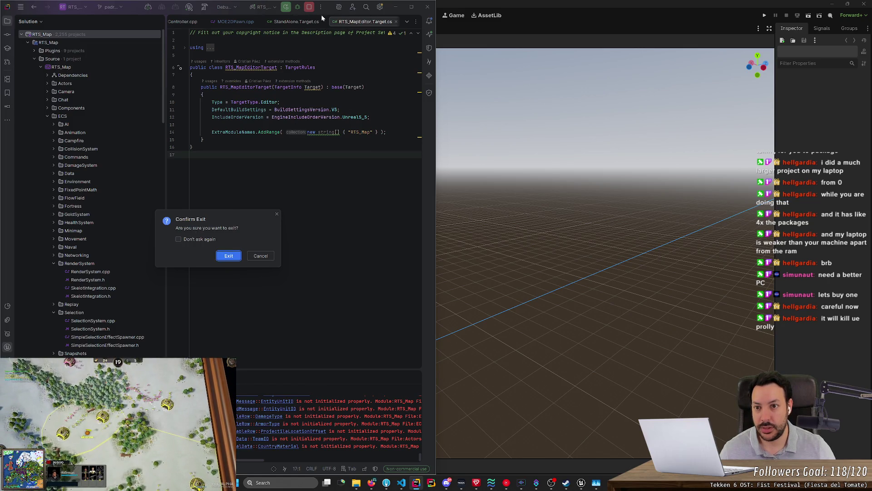
left_click(257, 256)
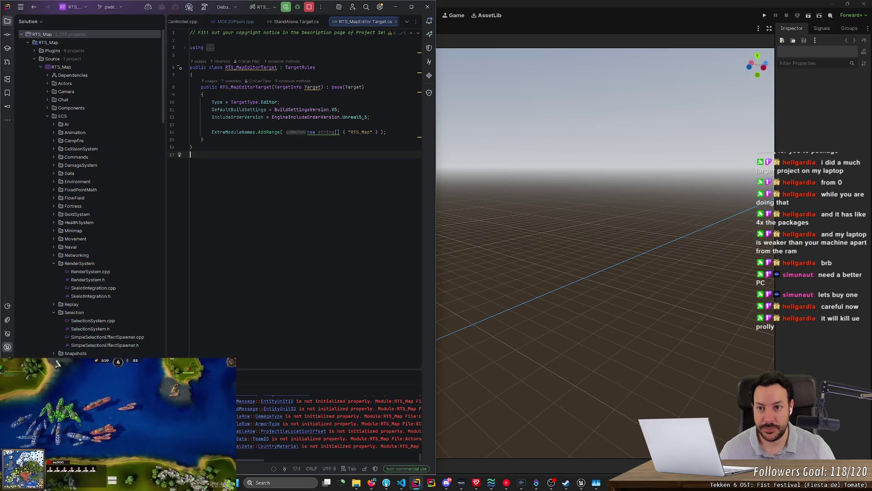
left_click(268, 12)
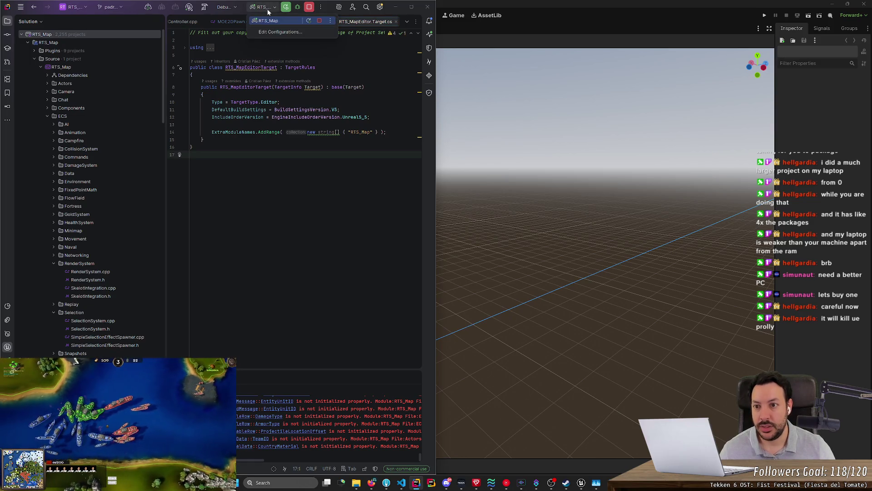
left_click(329, 21)
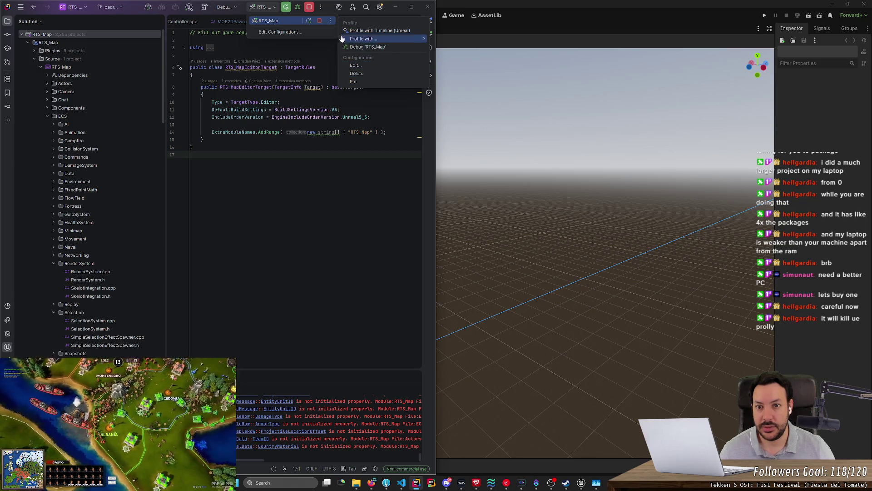
left_click(318, 9)
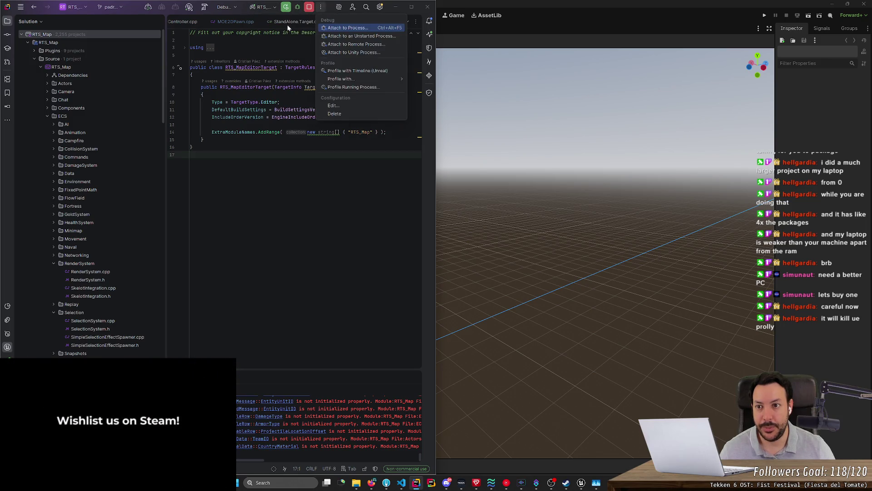
left_click(193, 146)
left_click(416, 483)
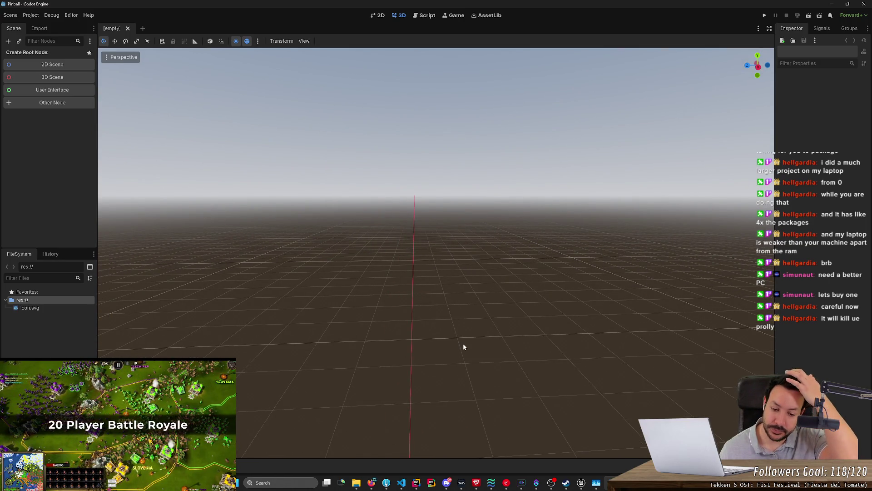
Step: Orbit, pan and tilt the viewport over the empty scene's dark brown preview ground
left_click_drag(448, 328, 458, 325)
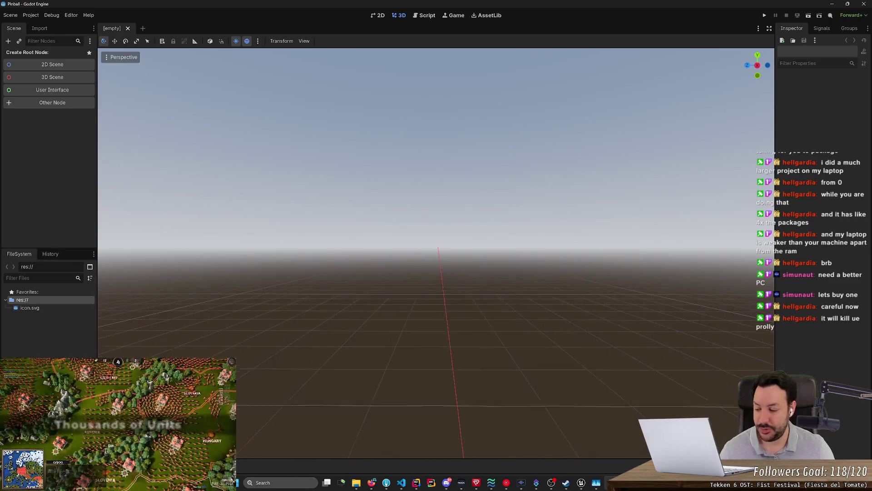
key("d")
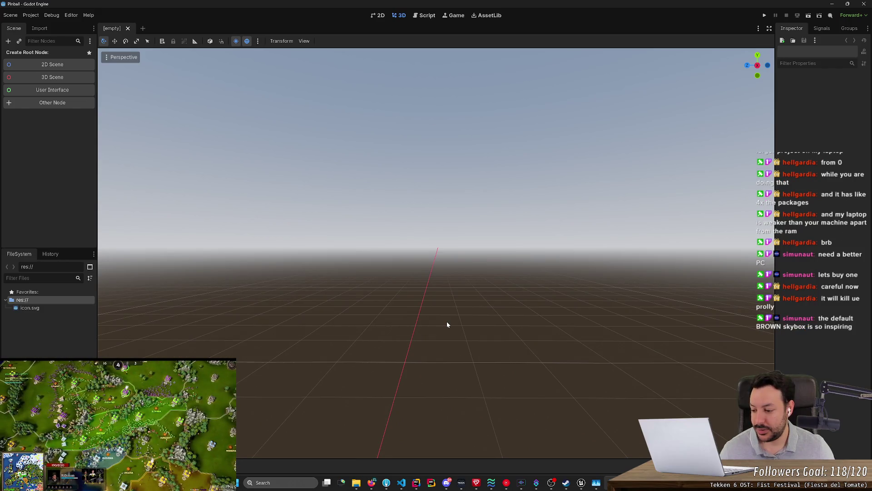
mouse_move(446, 321)
left_mouse_down()
mouse_move(448, 369)
mouse_move(448, 291)
mouse_move(500, 269)
mouse_move(496, 291)
mouse_move(454, 318)
mouse_move(463, 297)
left_mouse_up()
key("numbersign")
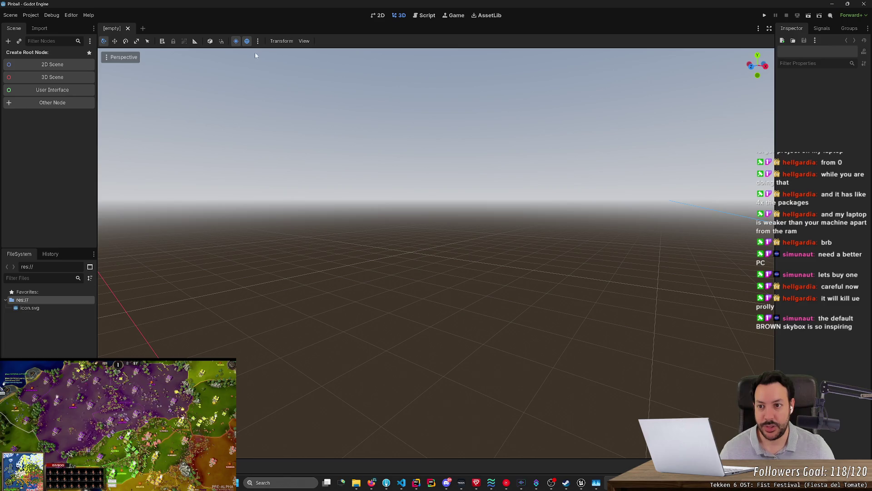
left_click(257, 41)
Step: Toggle the preview environment off and back on, orbiting the view in between
left_click(246, 42)
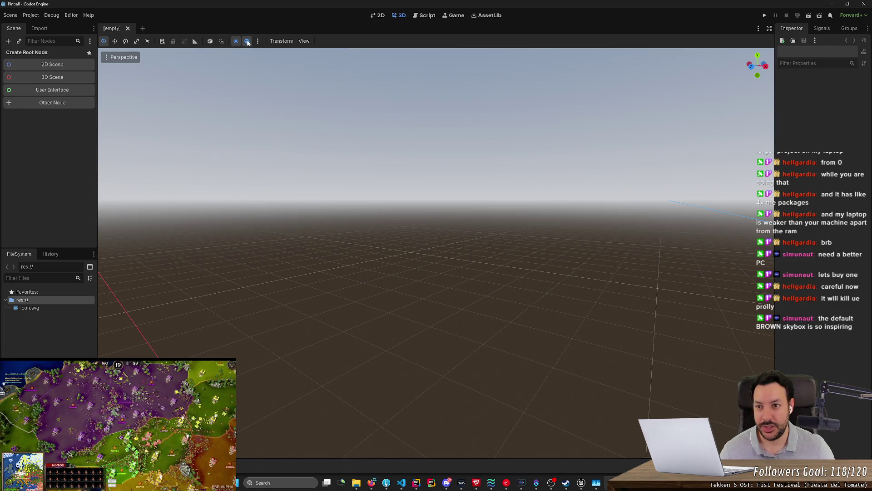
left_click(247, 42)
left_click_drag(334, 190, 335, 190)
left_click(247, 42)
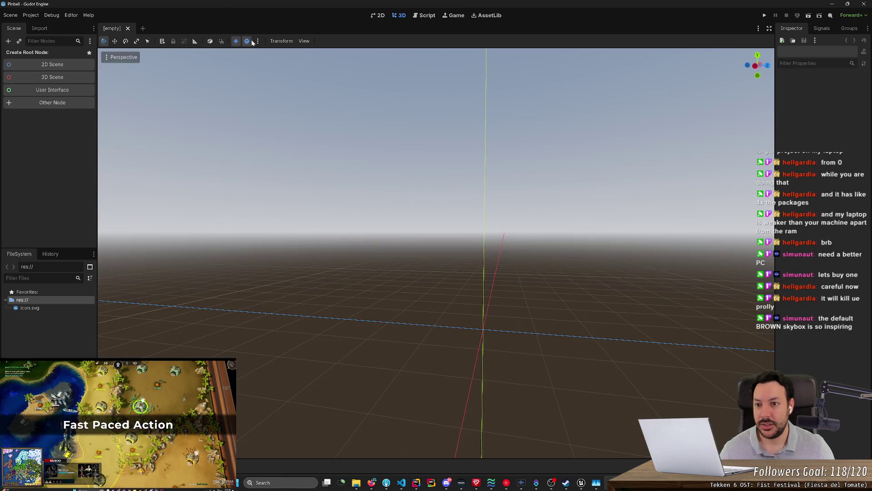
Step: Try a vivid green for the preview environment's ground colour
left_click(257, 42)
left_click(289, 102)
left_click_drag(305, 181, 239, 171)
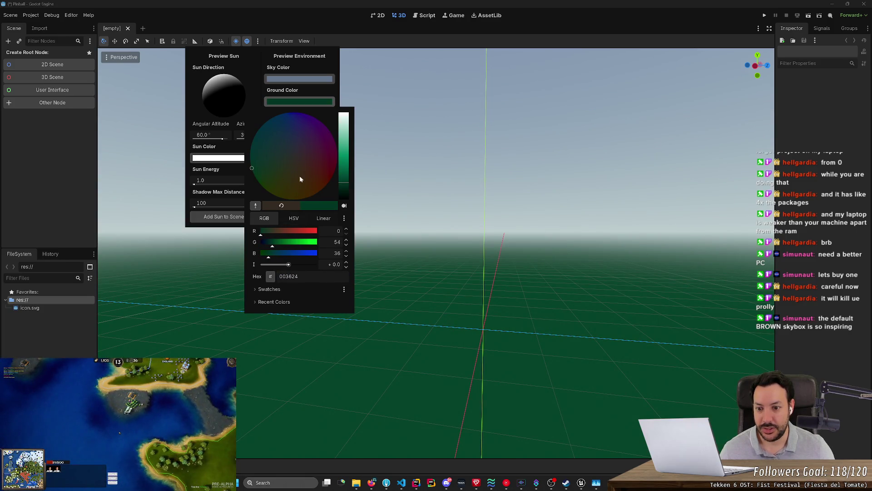
mouse_move(285, 245)
left_mouse_down()
mouse_move(340, 245)
mouse_move(268, 244)
mouse_move(283, 244)
left_mouse_up()
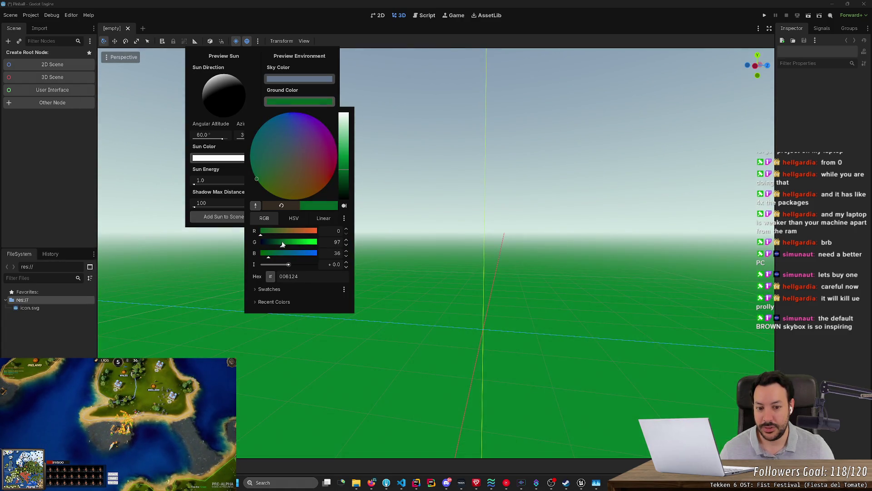
left_click(194, 117)
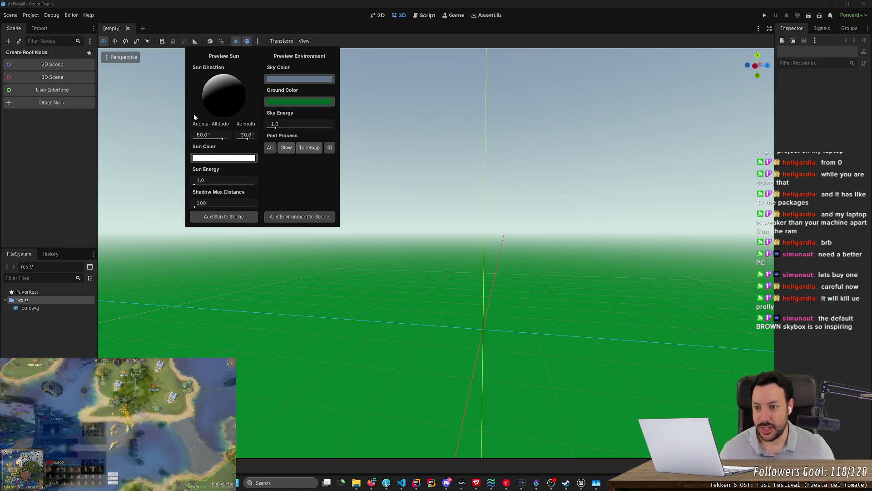
left_click(248, 42)
left_click_drag(254, 55, 325, 114)
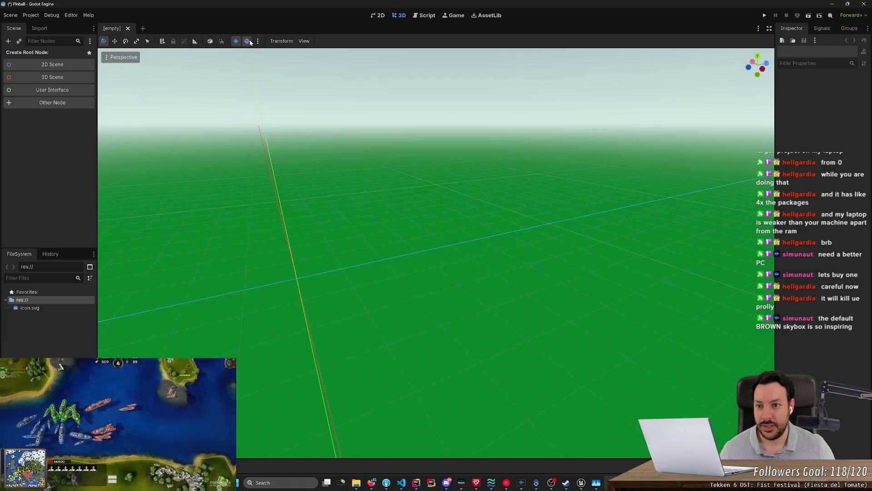
Step: Change the preview ground colour to a very dark brown, about 1c1302
left_click(258, 42)
left_click(300, 101)
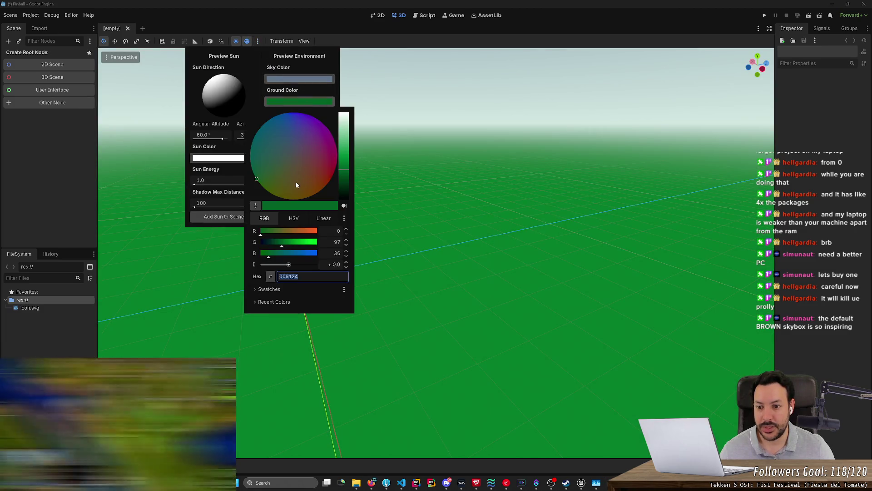
left_click(306, 234)
left_click_drag(344, 172, 348, 191)
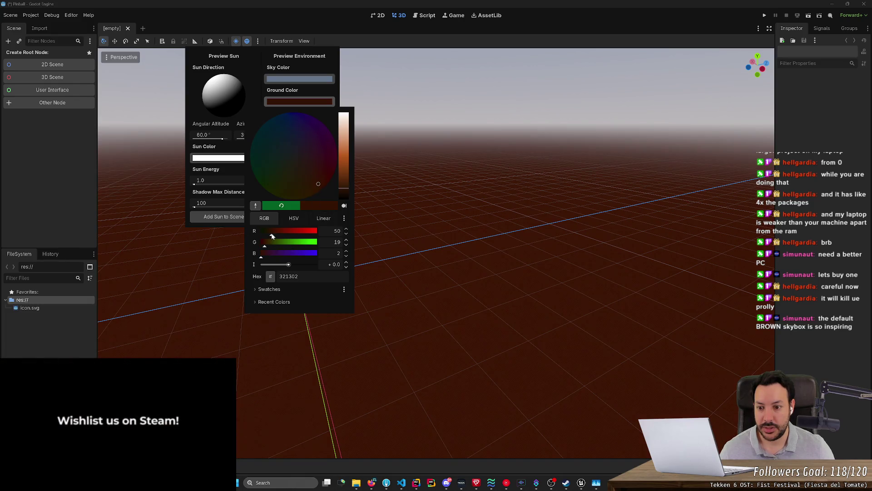
left_click_drag(272, 236, 264, 236)
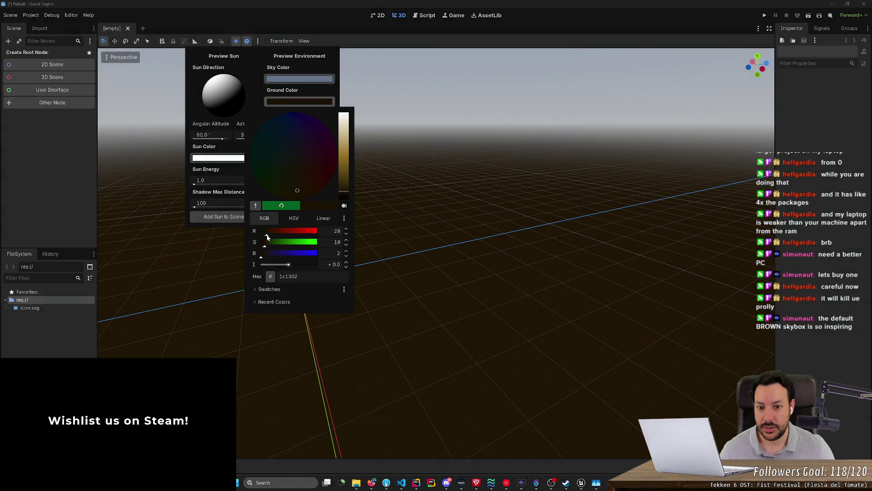
left_click(358, 98)
mouse_move(358, 97)
left_mouse_down()
mouse_move(409, 118)
mouse_move(318, 155)
mouse_move(314, 143)
mouse_move(303, 154)
mouse_move(296, 145)
left_mouse_up()
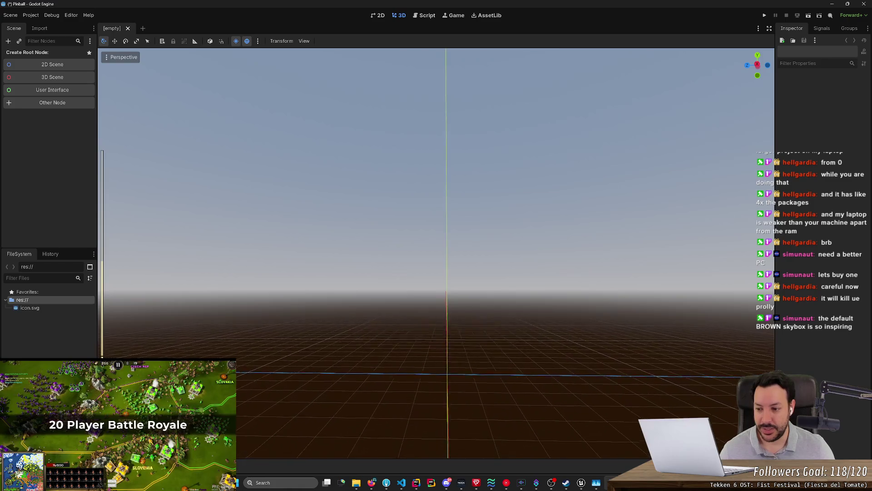
Step: Orbit the view down toward the brown ground, then raise the horizon
mouse_move(296, 144)
left_mouse_down()
mouse_move(250, 127)
mouse_move(225, 131)
mouse_move(376, 162)
left_mouse_up()
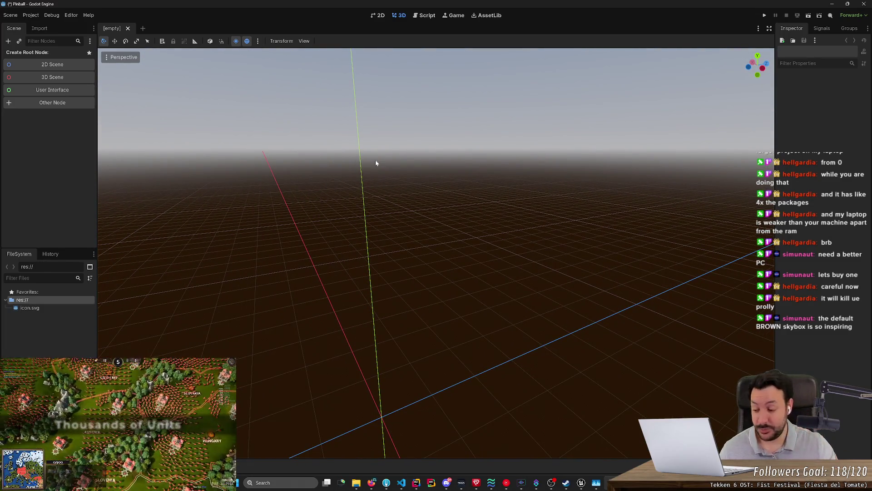
mouse_move(384, 171)
left_mouse_down()
mouse_move(386, 191)
mouse_move(367, 171)
left_mouse_up()
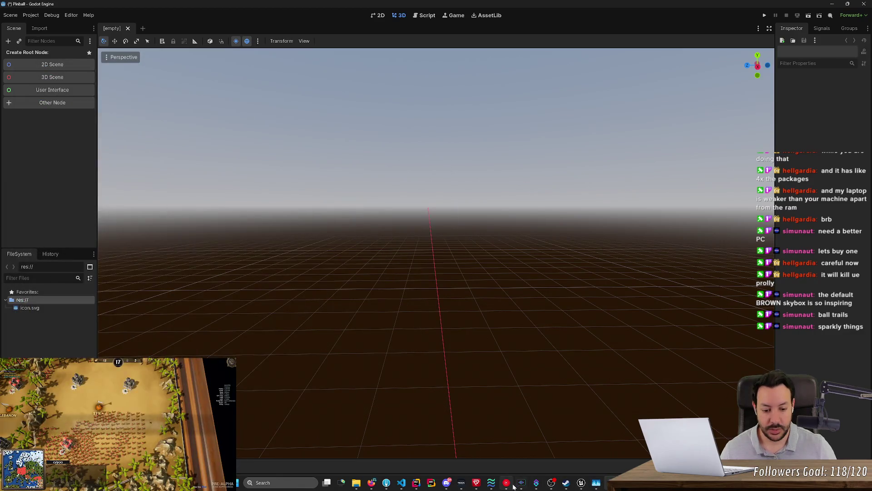
Step: Briefly restore and minimise the music player, orbit the 3D view, then switch to 2D
left_click(512, 485)
left_click(512, 485)
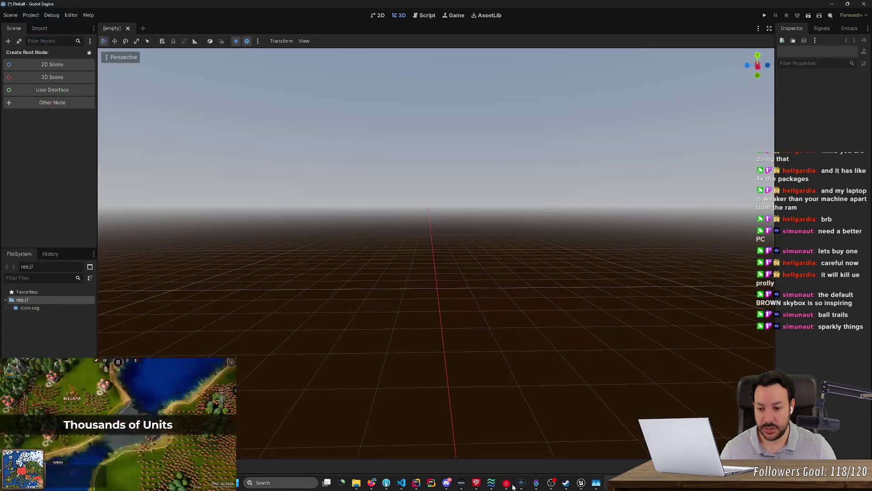
mouse_move(704, 240)
left_mouse_down()
mouse_move(590, 300)
mouse_move(536, 272)
mouse_move(588, 197)
left_mouse_up()
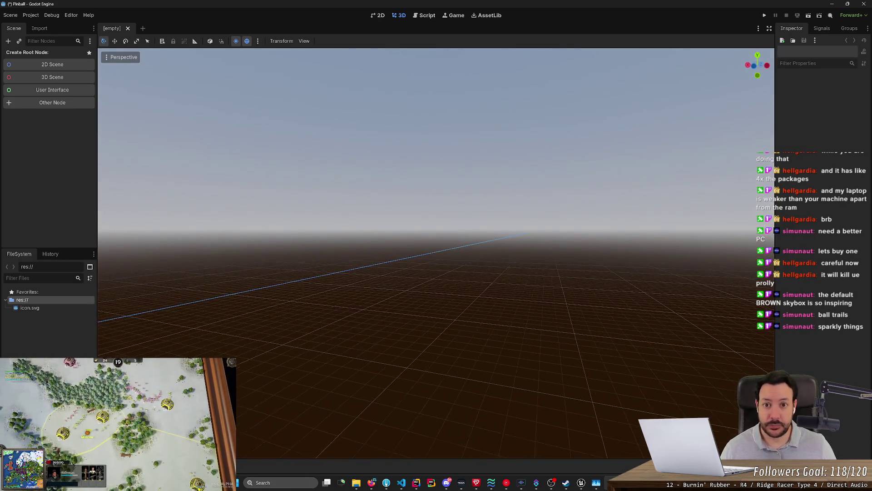
left_click(381, 16)
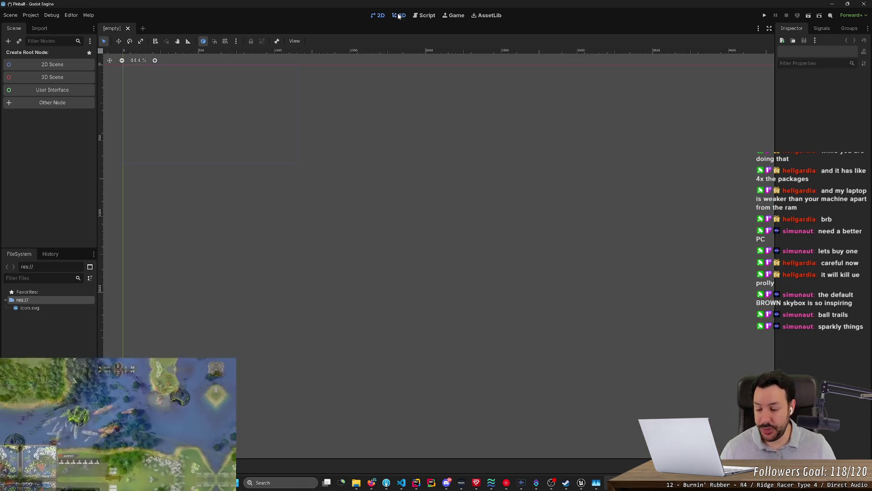
left_click(399, 15)
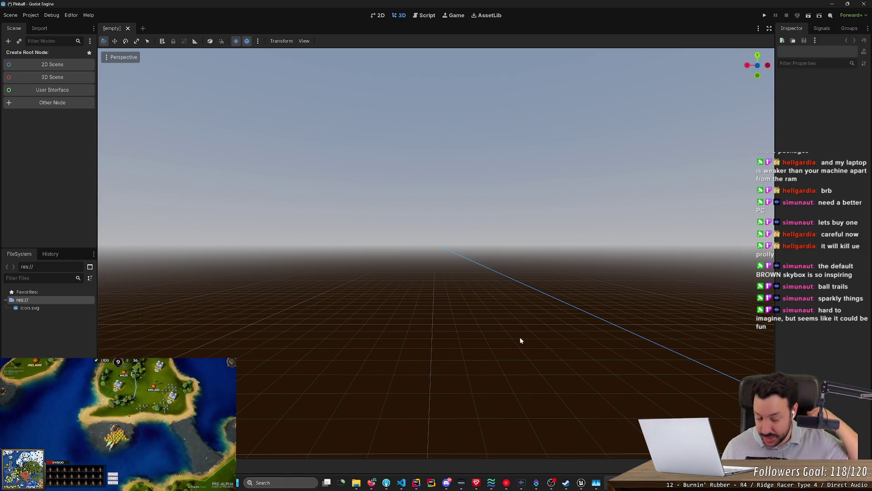
Step: Orbit the view to pitch down, turn toward the sky and drop the horizon
mouse_move(519, 337)
left_mouse_down()
mouse_move(508, 396)
mouse_move(511, 372)
mouse_move(488, 309)
left_mouse_up()
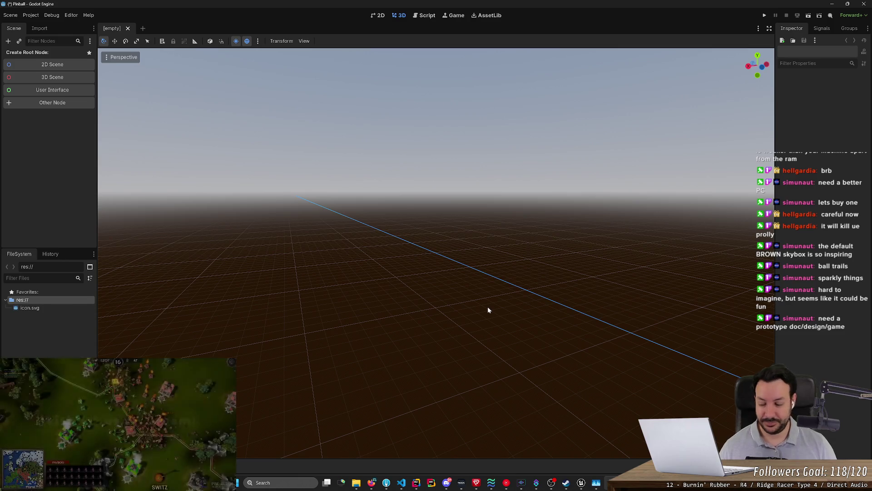
mouse_move(470, 287)
left_mouse_down()
mouse_move(386, 268)
mouse_move(329, 280)
mouse_move(307, 269)
mouse_move(324, 255)
left_mouse_up()
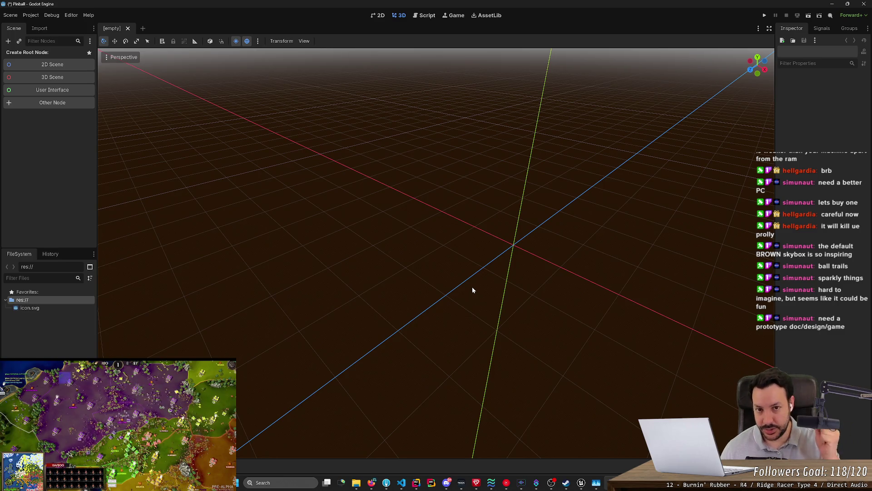
mouse_move(472, 287)
left_mouse_down()
mouse_move(473, 254)
mouse_move(484, 250)
mouse_move(496, 217)
mouse_move(550, 222)
left_mouse_up()
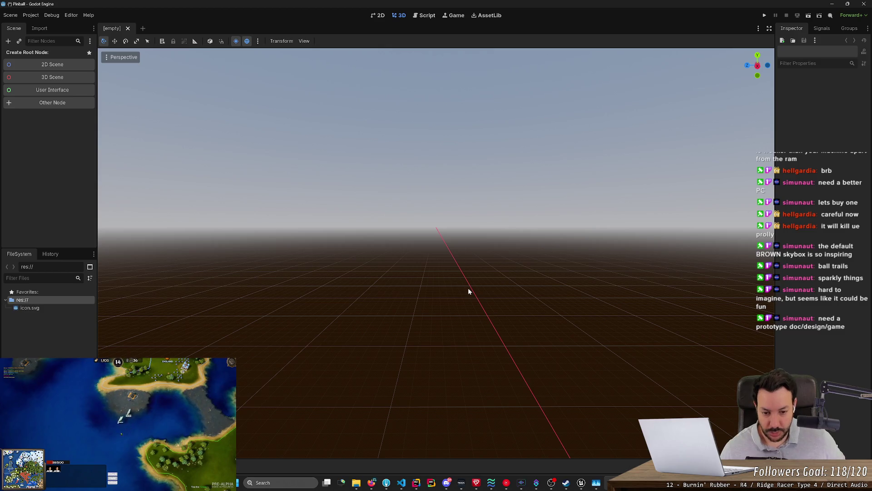
mouse_move(469, 291)
left_mouse_down()
mouse_move(540, 286)
mouse_move(547, 321)
mouse_move(636, 266)
mouse_move(635, 282)
mouse_move(644, 252)
mouse_move(654, 269)
left_mouse_up()
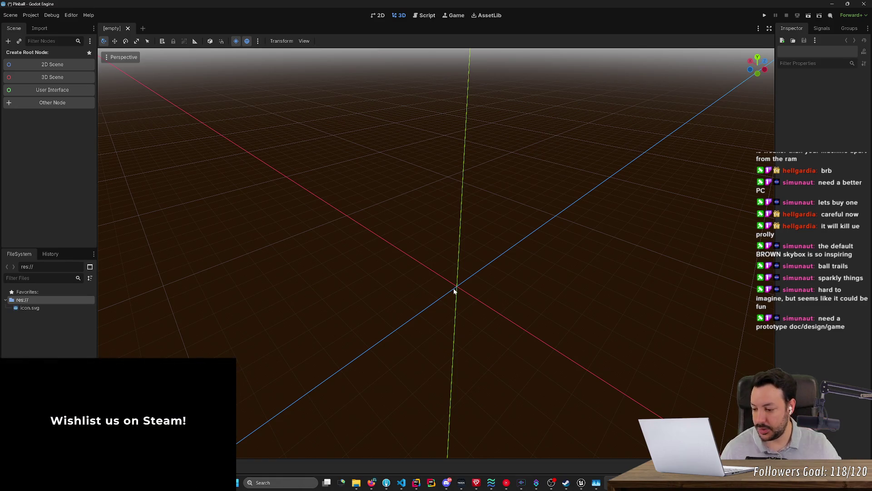
Step: Nudge the view around the origin, then bring the Unreal Engine editor forward
left_click_drag(601, 312, 598, 314)
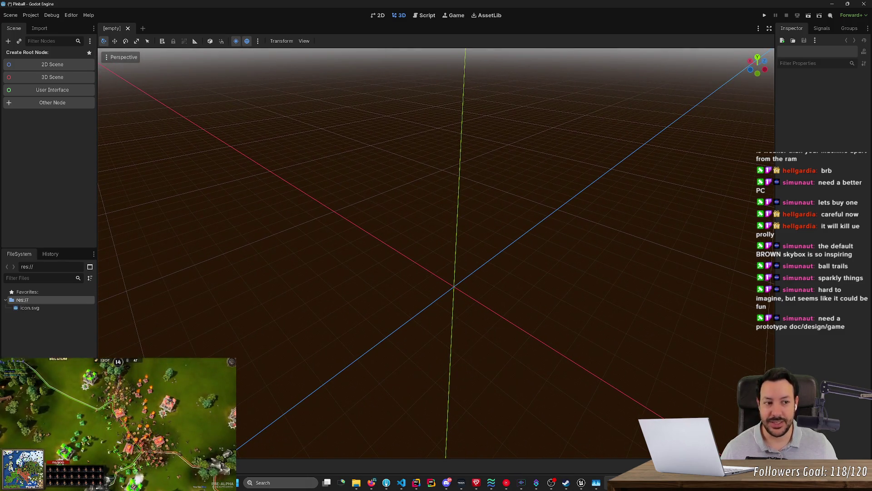
left_click_drag(576, 301, 577, 301)
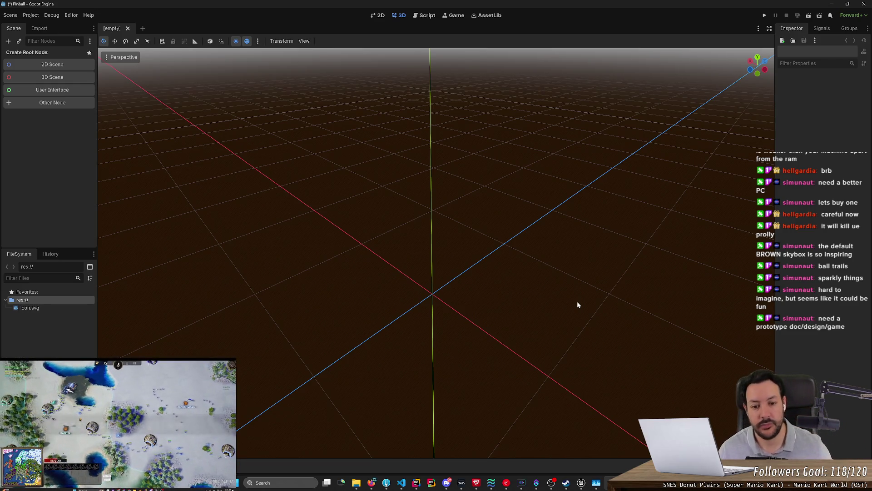
mouse_move(578, 305)
left_mouse_down()
mouse_move(577, 325)
mouse_move(578, 304)
left_mouse_up()
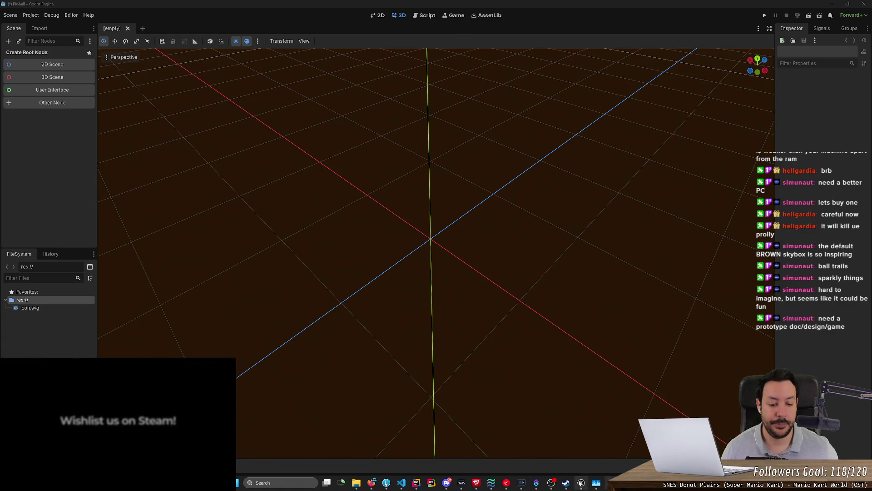
left_click(581, 483)
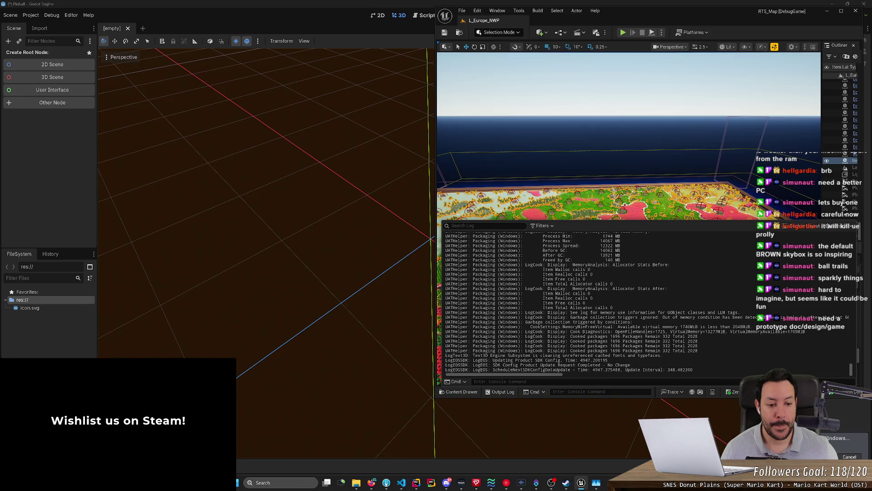
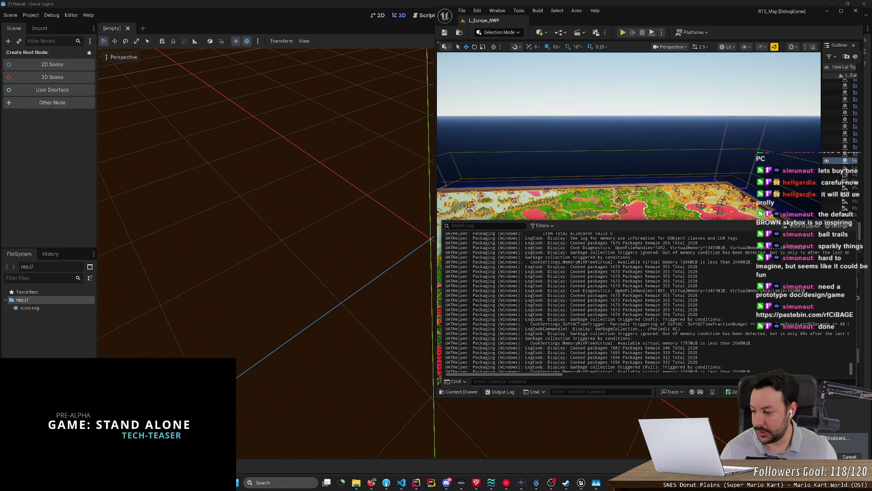
Step: Paste the pastebin.com link into a new browser tab to load the Pinball Ascension design doc
left_click(372, 484)
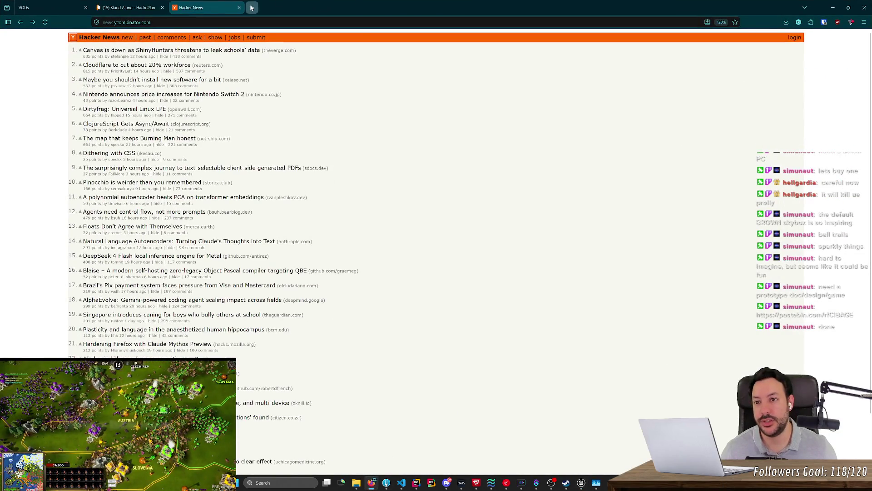
left_click(252, 8)
type("https://pastebin.com/rfCiBAGE")
key("Return")
scroll(331, 153, "down", 2)
scroll(332, 153, "up", 2)
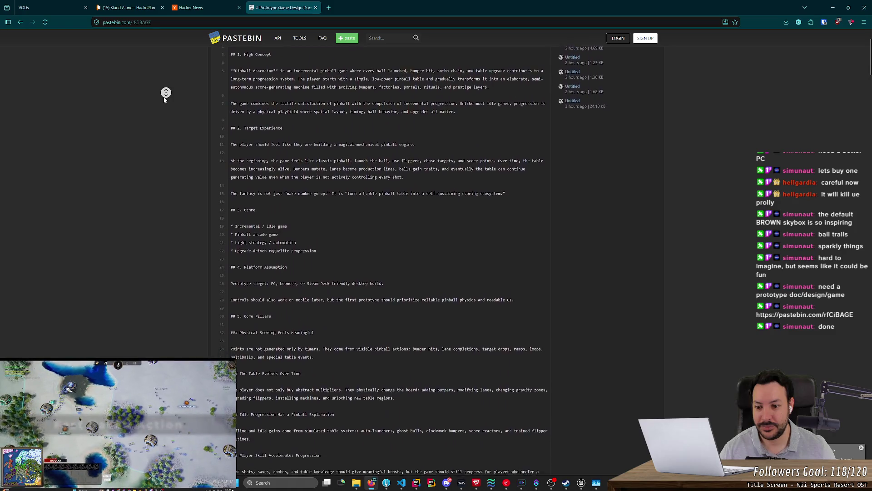
left_click(165, 100)
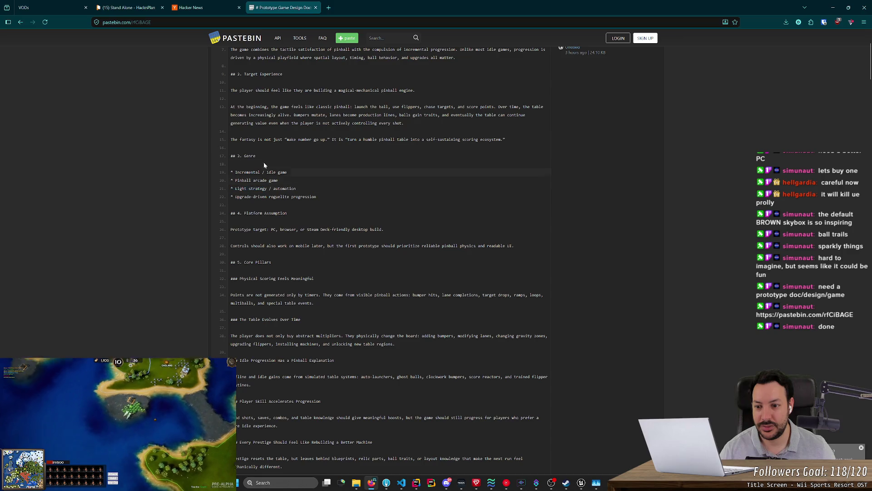
middle_click(266, 148)
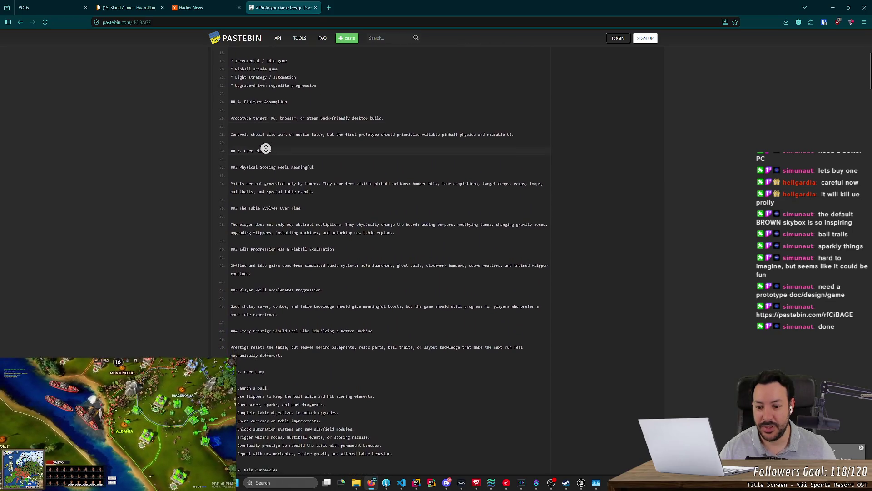
middle_click(266, 154)
mouse_move(232, 190)
left_mouse_down()
mouse_move(231, 175)
mouse_move(232, 362)
mouse_move(225, 135)
left_mouse_up()
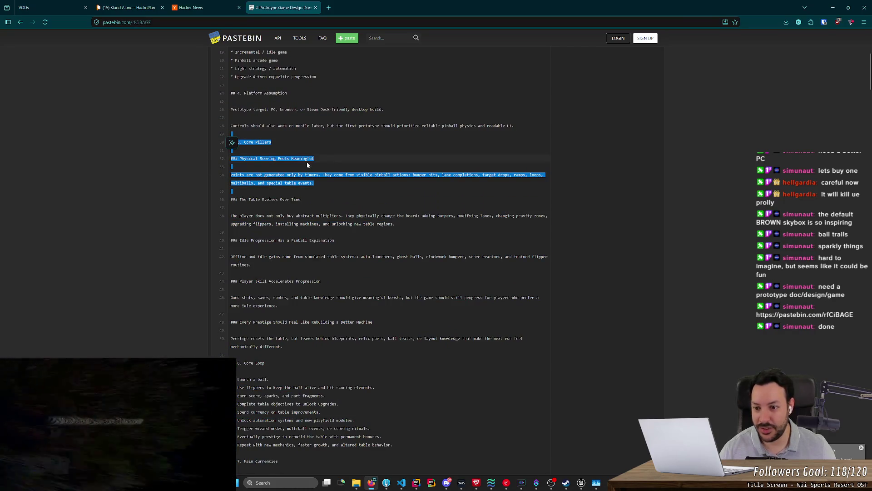
scroll(319, 155, "up", 3)
scroll(321, 155, "up", 3)
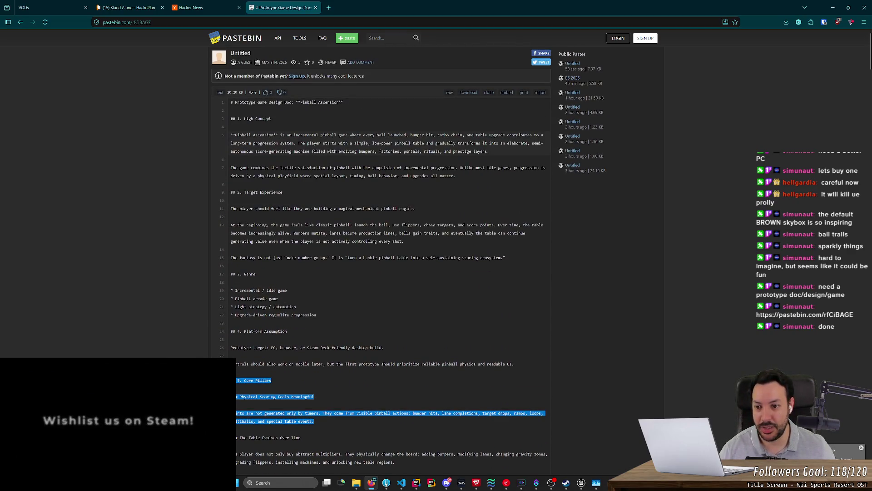
scroll(320, 152, "down", 3)
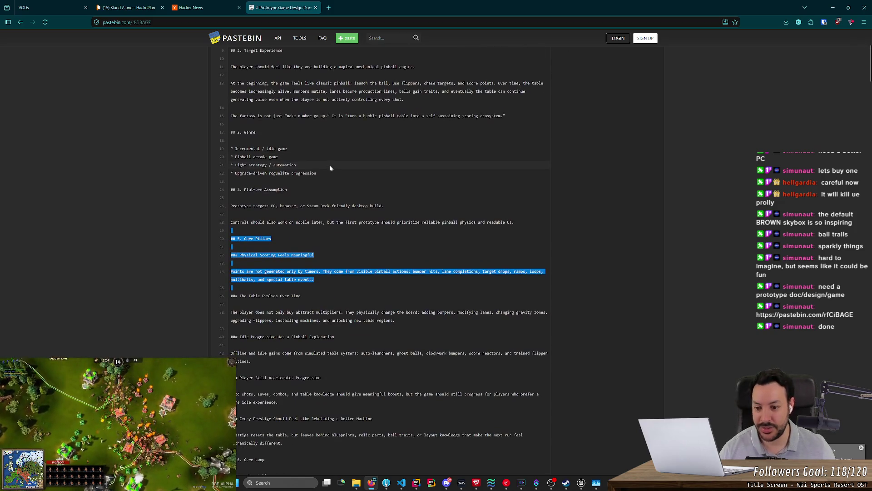
middle_click(325, 170)
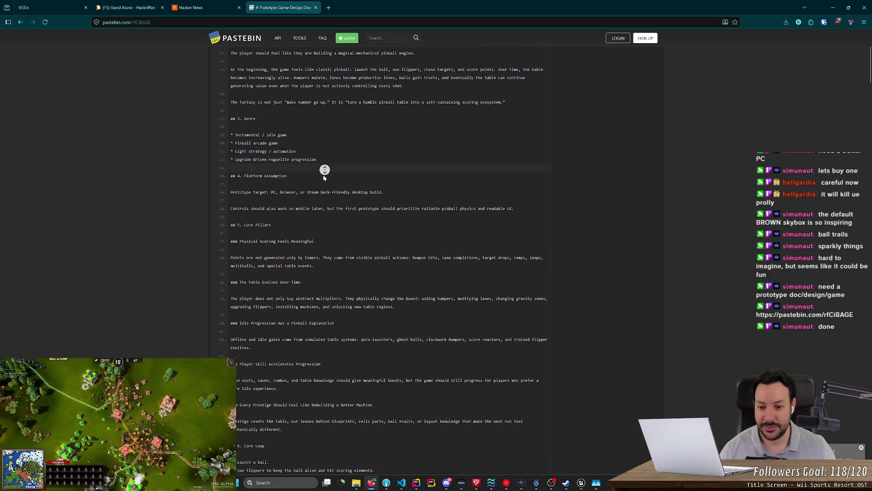
left_click(353, 225)
mouse_move(338, 237)
left_mouse_down()
mouse_move(424, 242)
mouse_move(258, 238)
mouse_move(281, 254)
mouse_move(233, 245)
mouse_move(223, 229)
mouse_move(230, 222)
mouse_move(387, 257)
mouse_move(407, 246)
mouse_move(223, 225)
left_mouse_up()
left_click(443, 244)
left_click(331, 221)
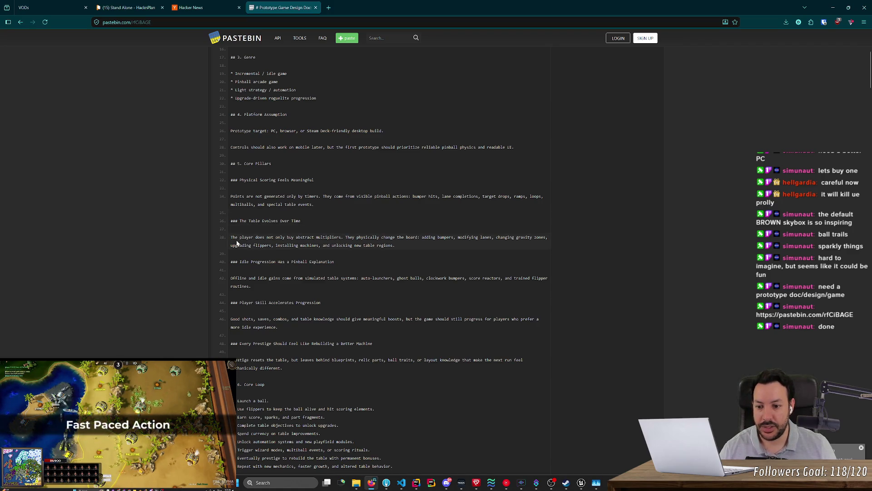
scroll(246, 240, "down", 2)
left_click_drag(254, 224, 225, 200)
left_click(273, 223)
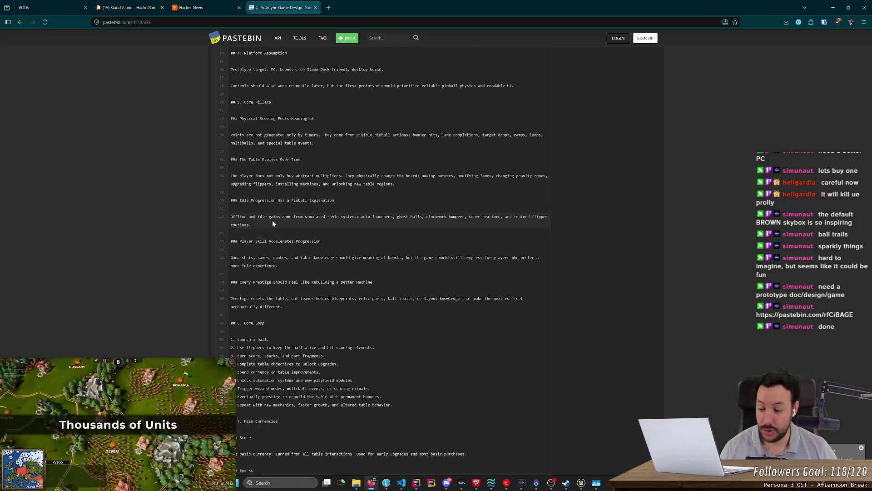
Step: Return to the design doc and highlight 'more idle experience' and the Player Skill pillar paragraph
left_click(610, 482)
key("alt+Tab")
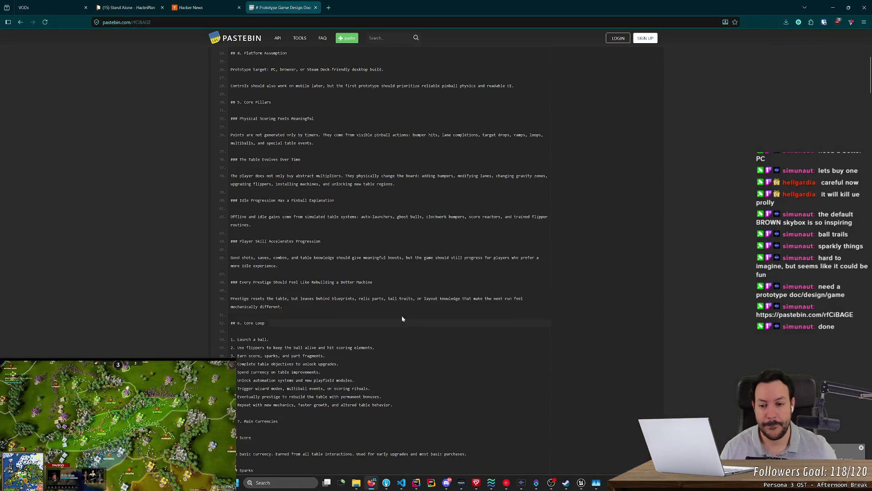
middle_click(257, 168)
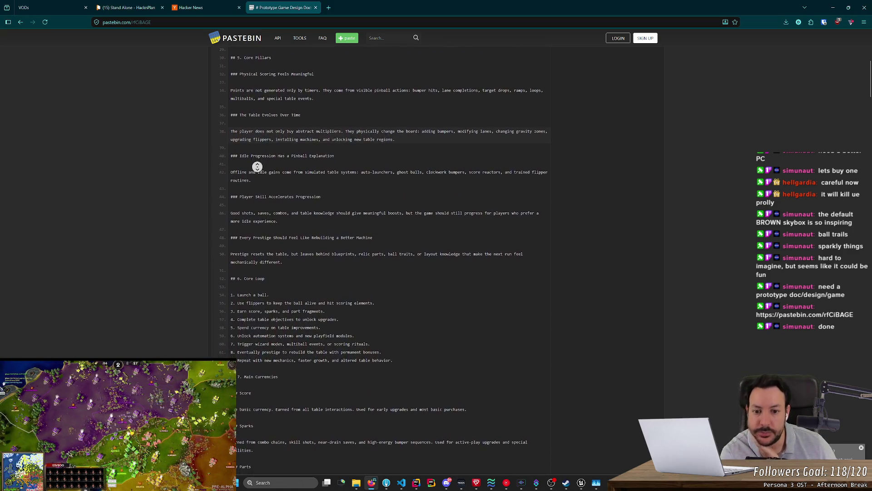
middle_click(267, 181)
left_click_drag(283, 206, 230, 205)
left_click(242, 213)
triple_click(245, 205)
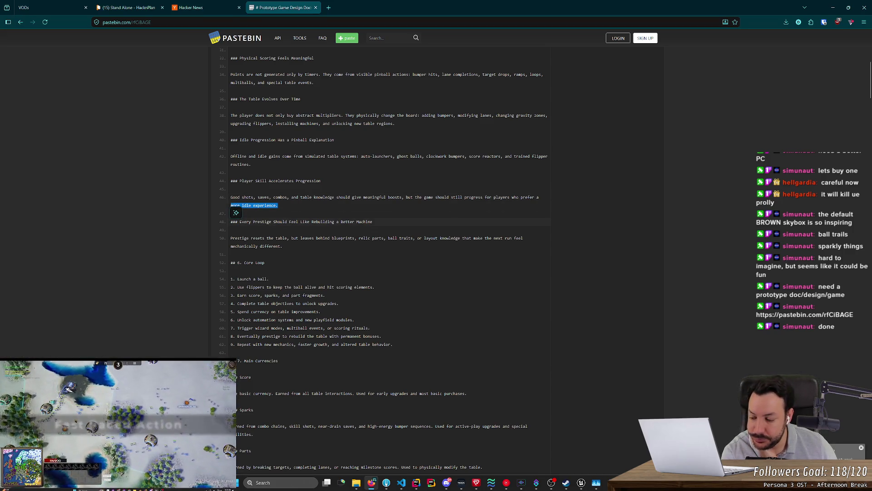
left_click(302, 231)
Step: Scroll back up the doc, then switch to the Steam Library
scroll(303, 232, "up", 8)
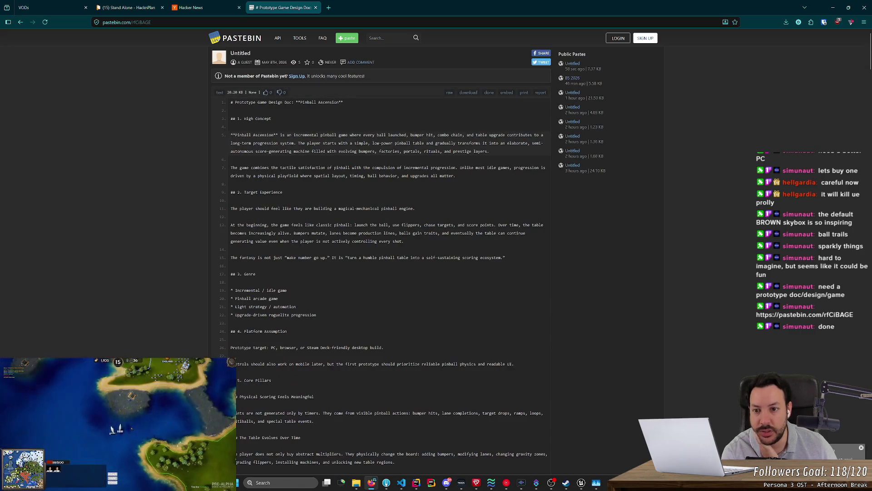
middle_click(295, 141)
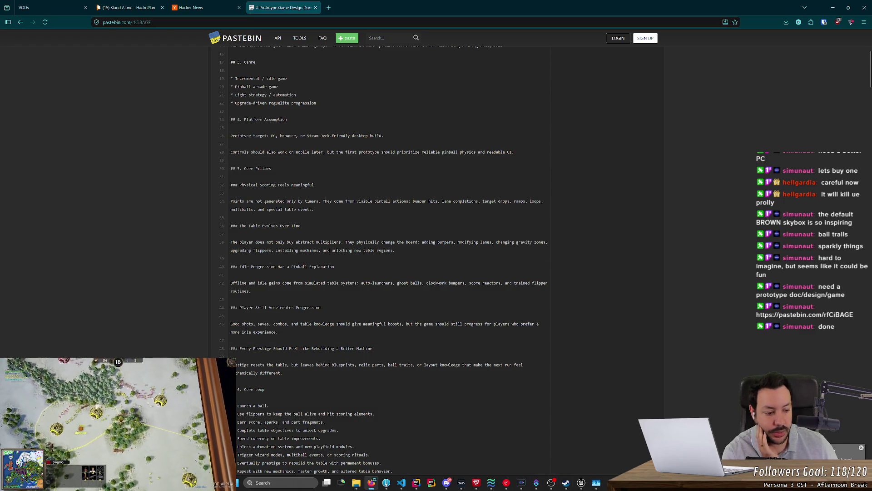
left_click(566, 482)
mouse_move(64, 17)
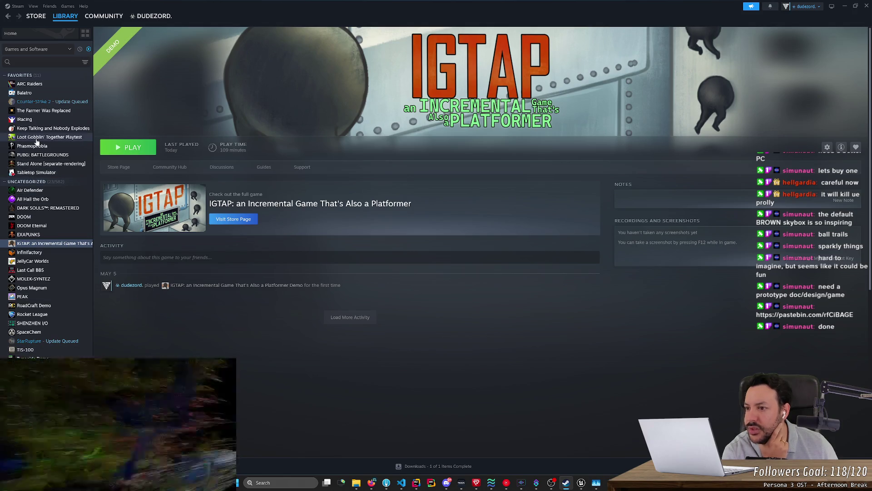
Step: View Balatro's library page, then minimize Steam to return to the design doc
left_click(39, 93)
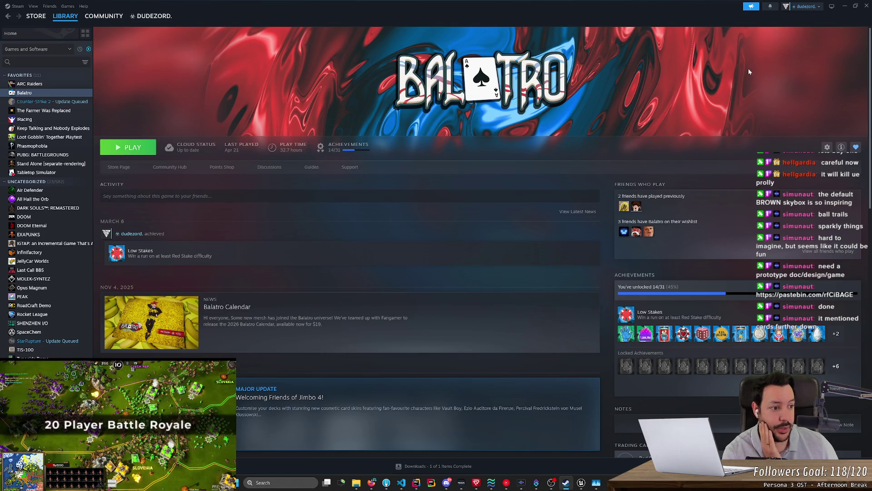
left_click(844, 6)
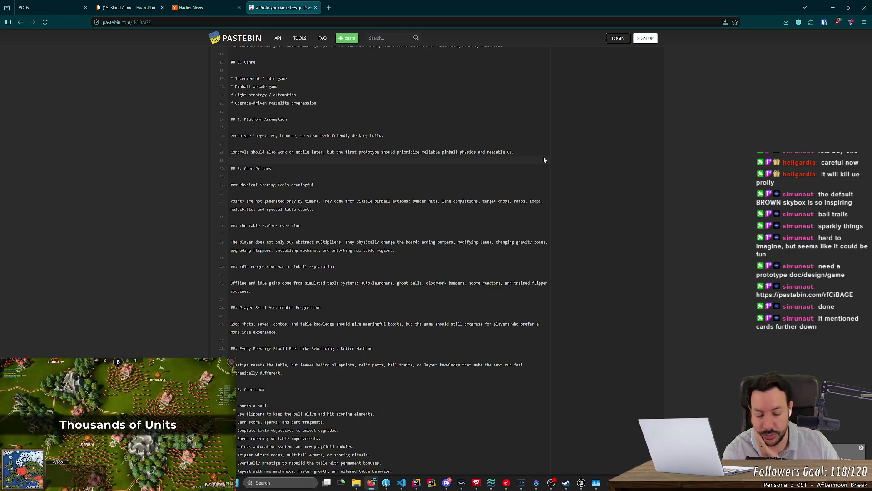
scroll(500, 150, "up", 2)
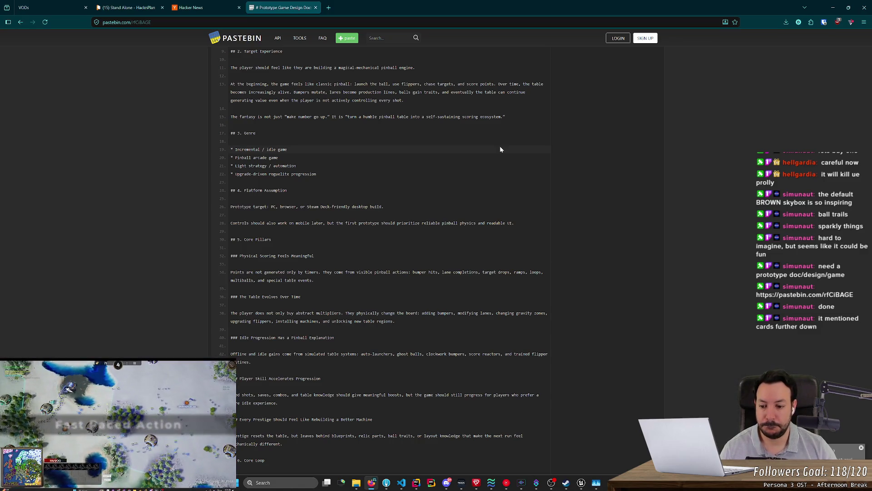
middle_click(499, 146)
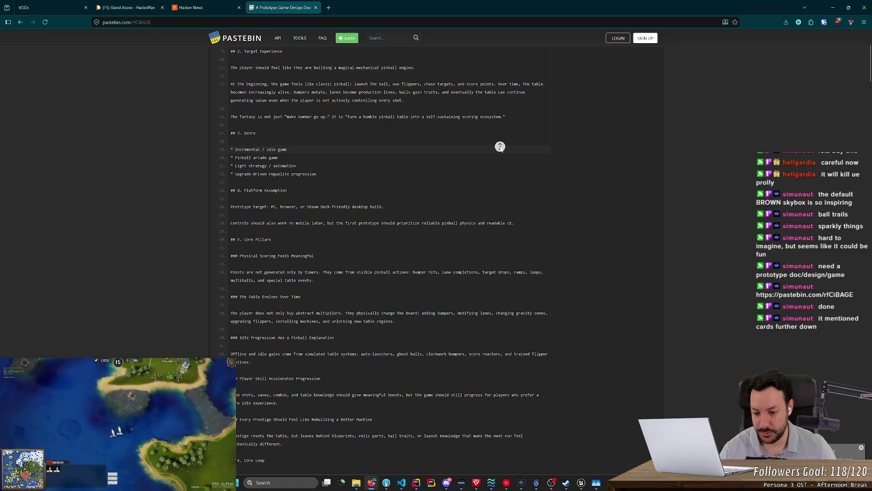
scroll(499, 147, "down", 1)
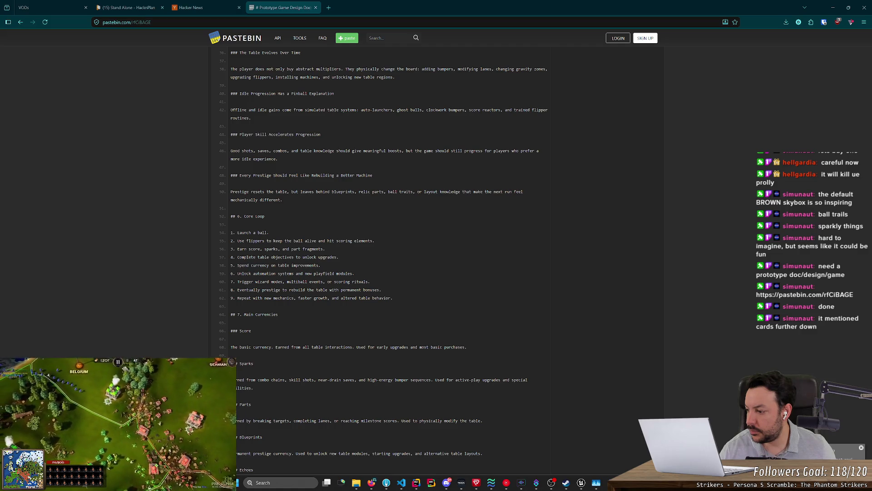
left_click(210, 248)
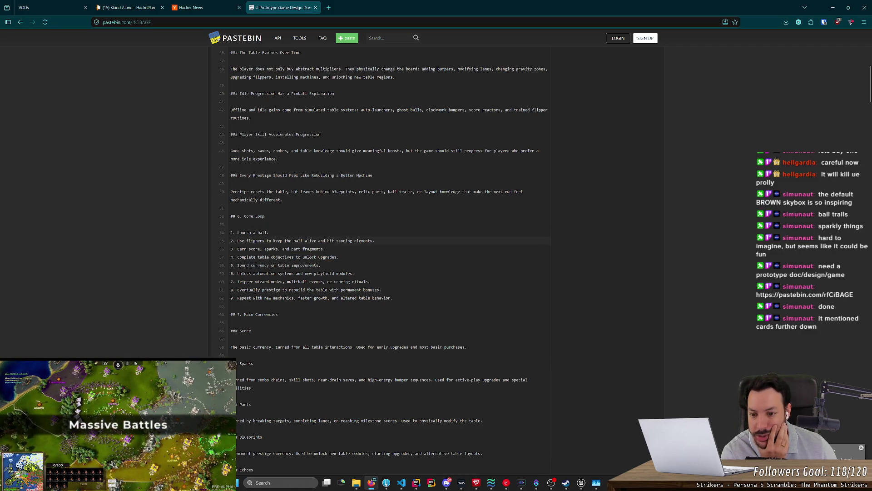
triple_click(344, 273)
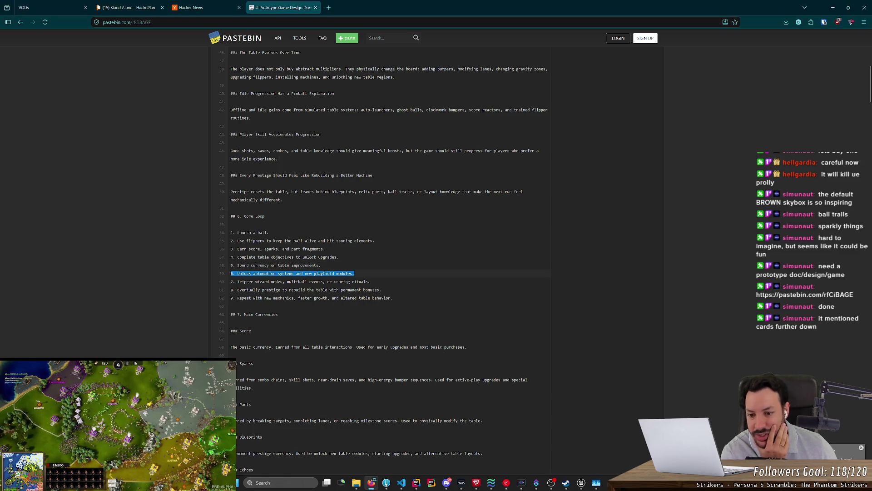
left_click(386, 259)
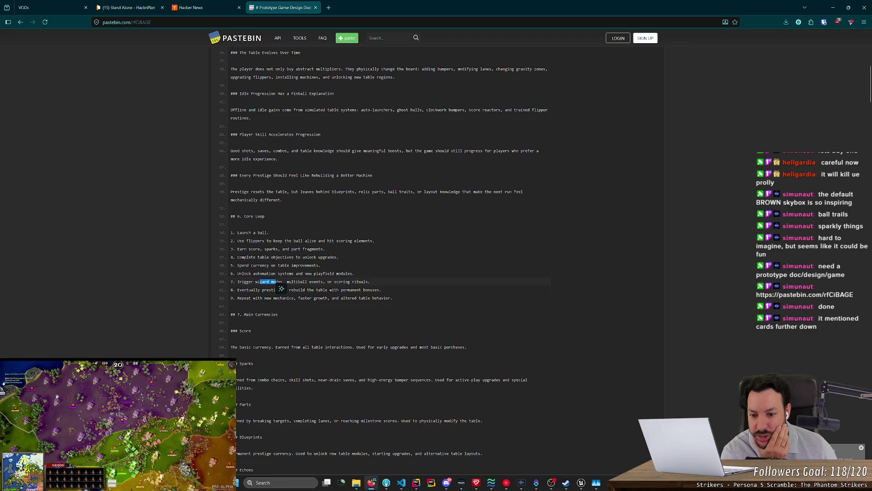
left_click_drag(386, 281, 234, 282)
left_click(377, 241)
middle_click(268, 232)
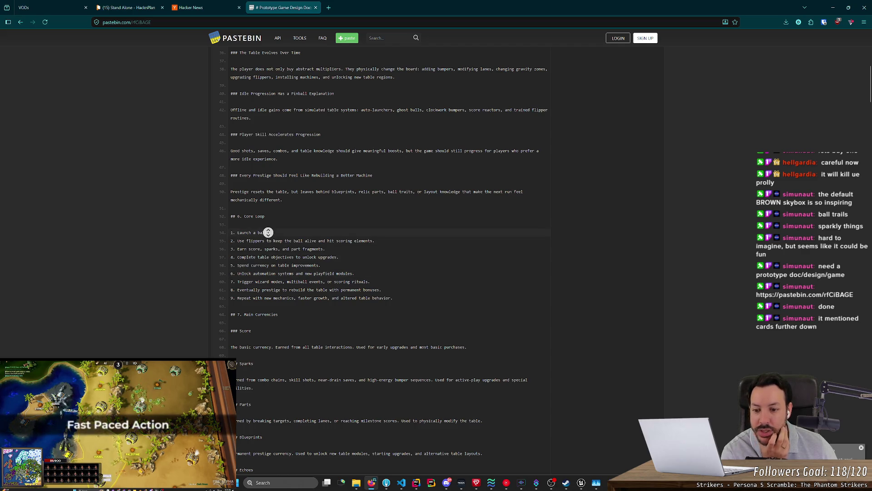
scroll(268, 232, "down", 3)
left_click(268, 245)
mouse_move(340, 227)
left_mouse_down()
mouse_move(245, 227)
mouse_move(364, 227)
left_mouse_up()
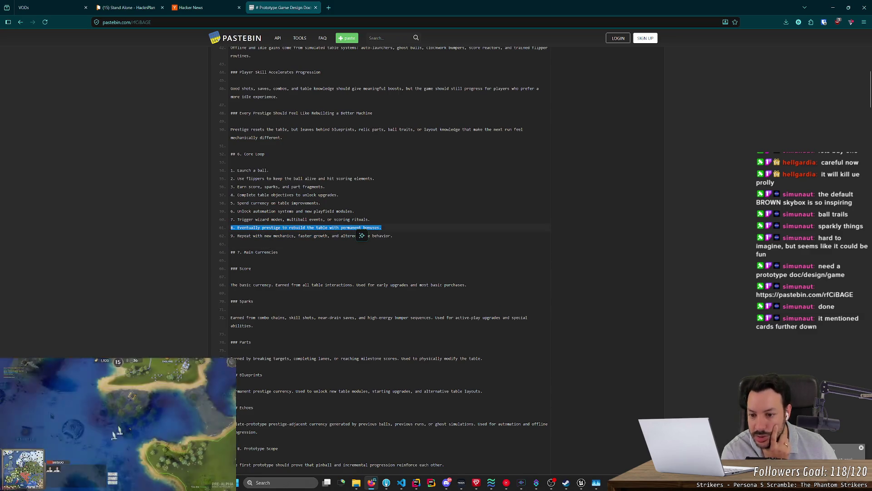
left_click(328, 206)
left_click_drag(230, 236, 397, 237)
left_click(397, 237)
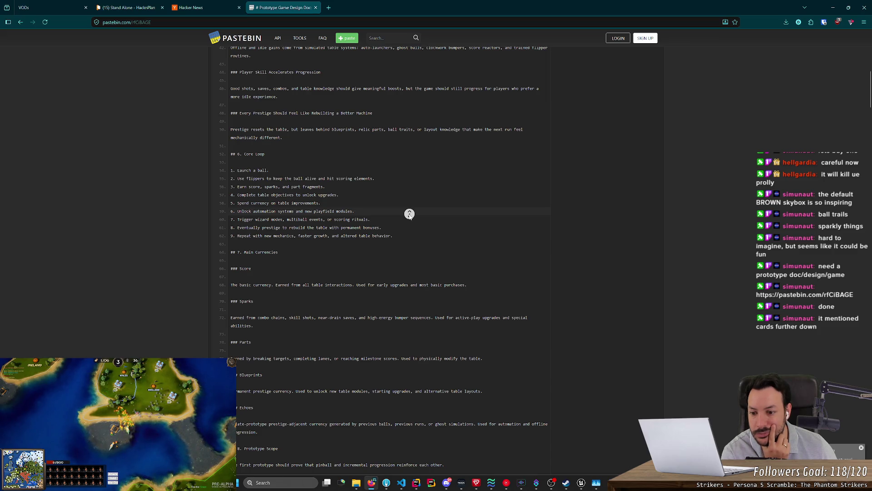
scroll(410, 216, "down", 1)
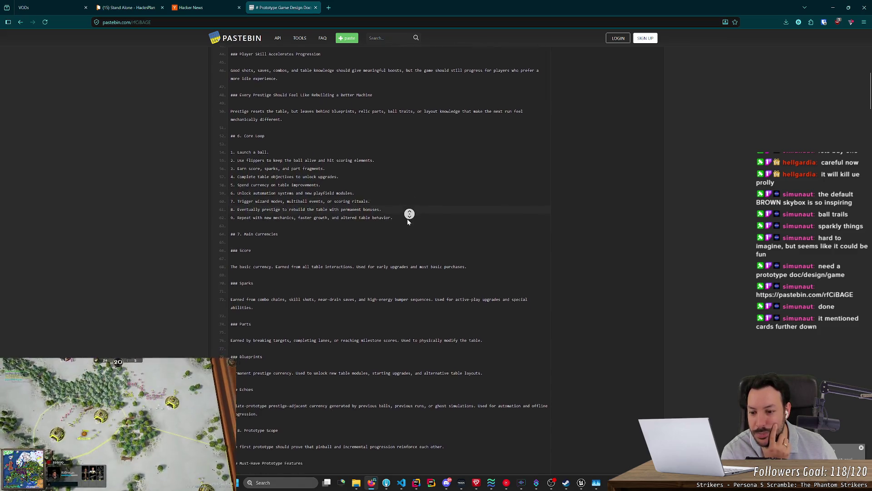
scroll(407, 219, "down", 2)
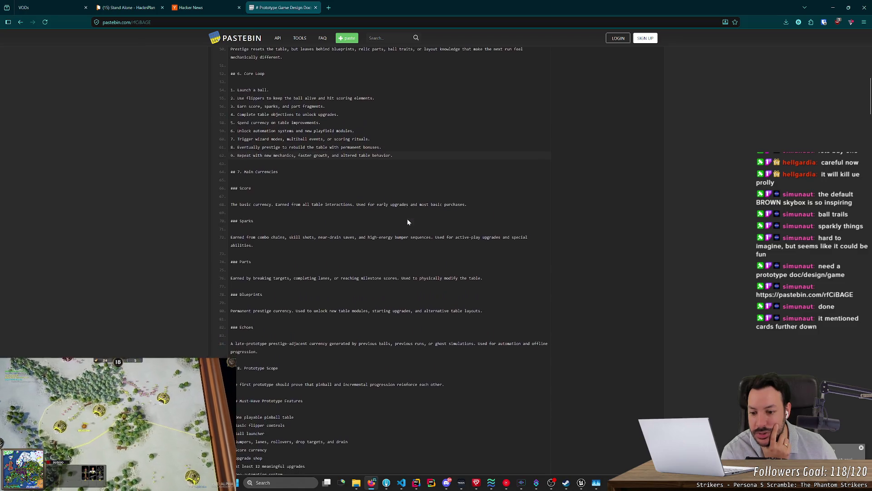
mouse_move(267, 352)
left_mouse_down()
mouse_move(224, 226)
mouse_move(231, 184)
mouse_move(224, 189)
left_mouse_up()
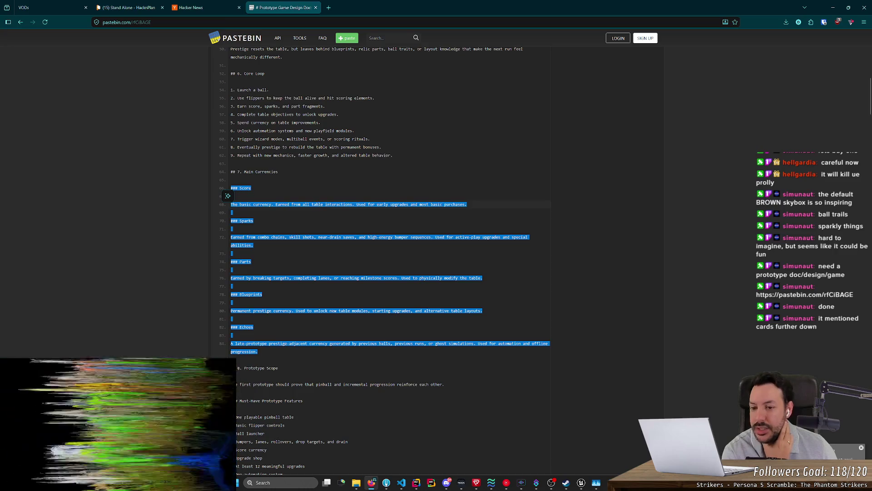
left_click(231, 188)
mouse_move(231, 188)
left_mouse_down()
mouse_move(298, 271)
mouse_move(310, 347)
left_mouse_up()
left_click(310, 348)
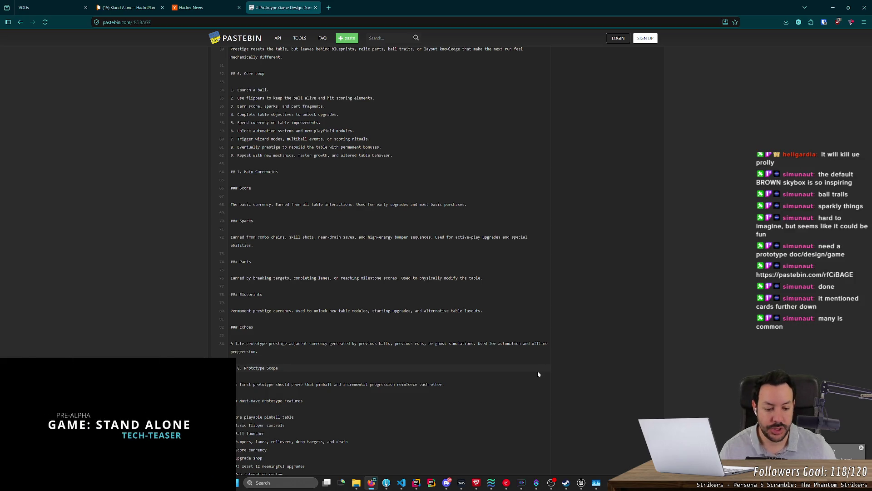
Step: Select All Hail the Orb in the Steam Library and open its Store Page
left_click(566, 482)
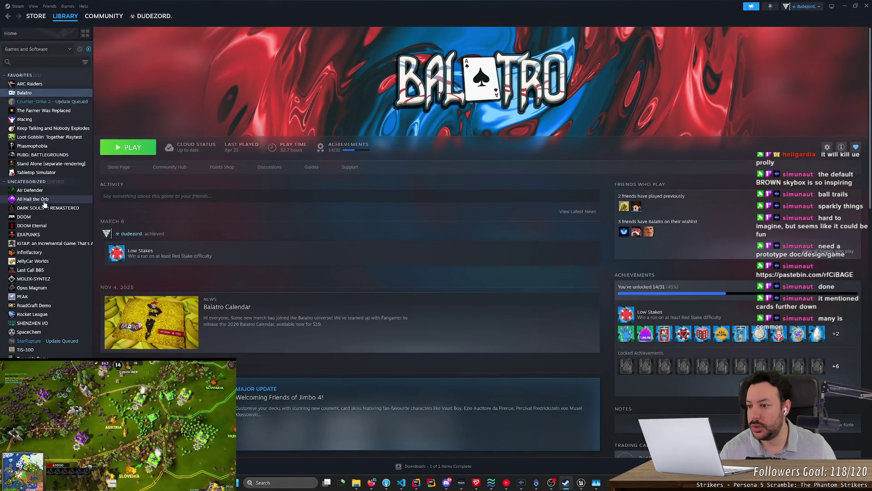
left_click(44, 201)
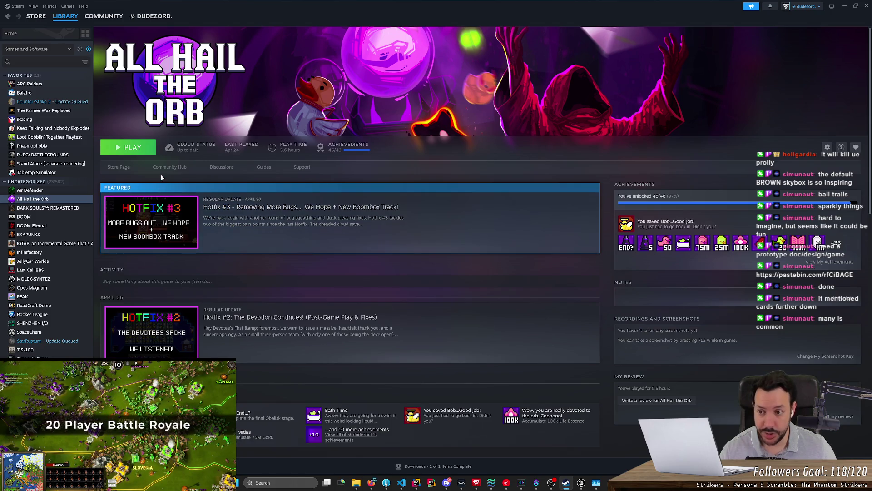
left_click(119, 167)
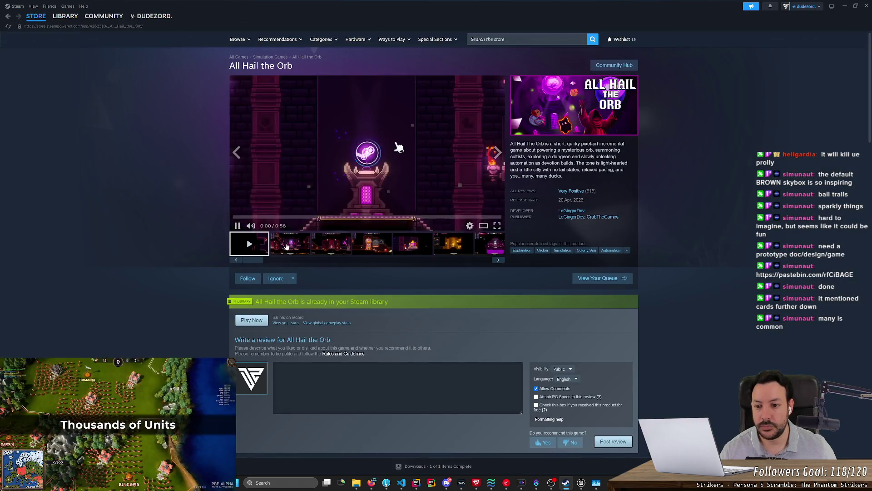
Step: View the second All Hail the Orb screenshot fullscreen, then close the viewer
left_click(286, 246)
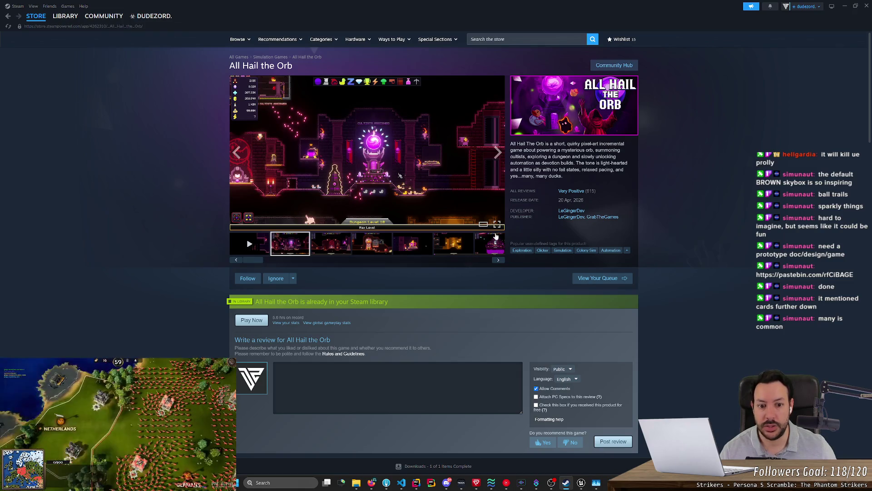
left_click(497, 224)
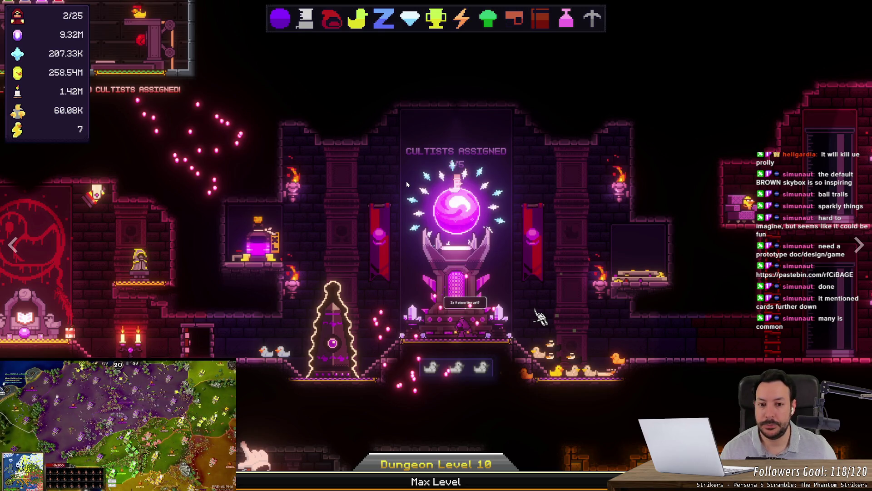
left_click(405, 193)
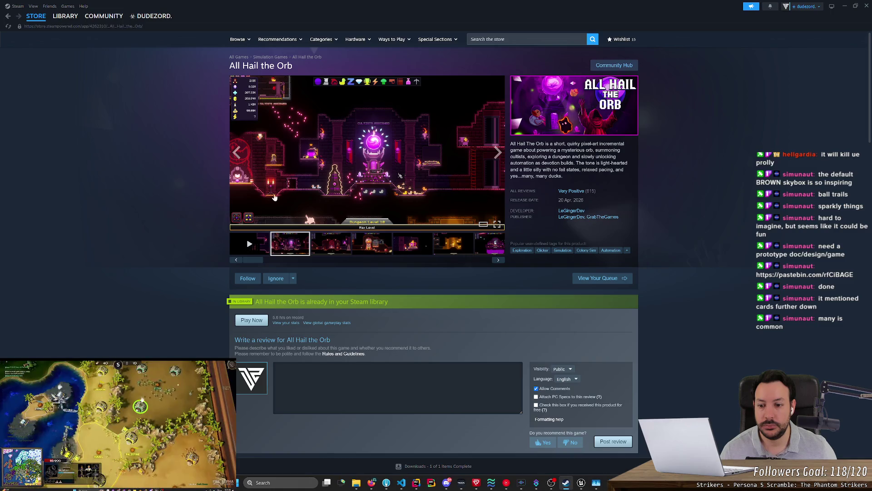
scroll(636, 114, "down", 1)
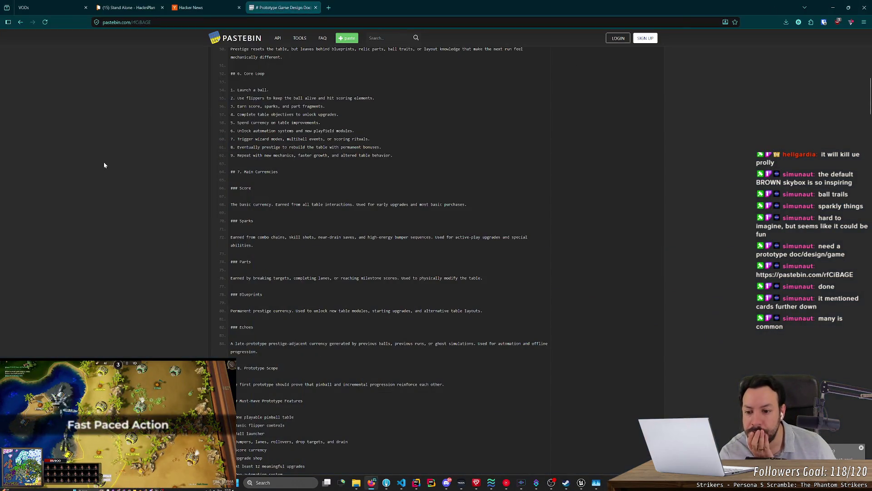
scroll(104, 165, "down", 5)
scroll(104, 164, "up", 7)
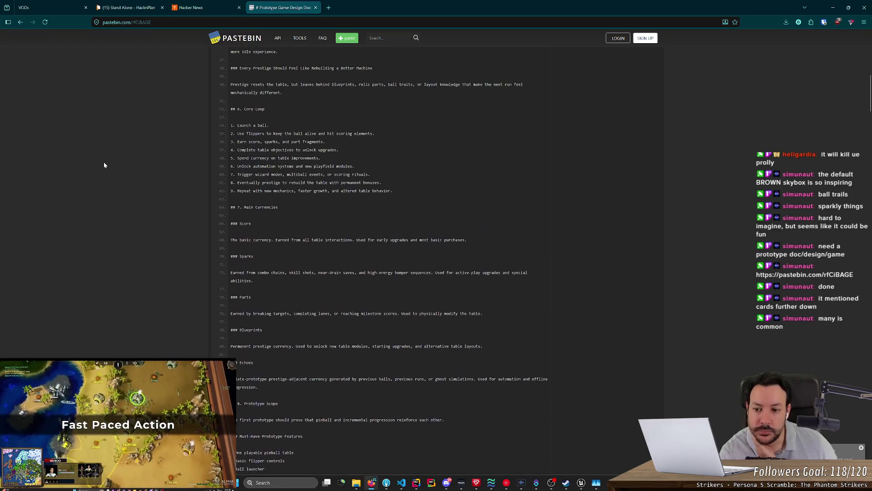
scroll(104, 165, "up", 1)
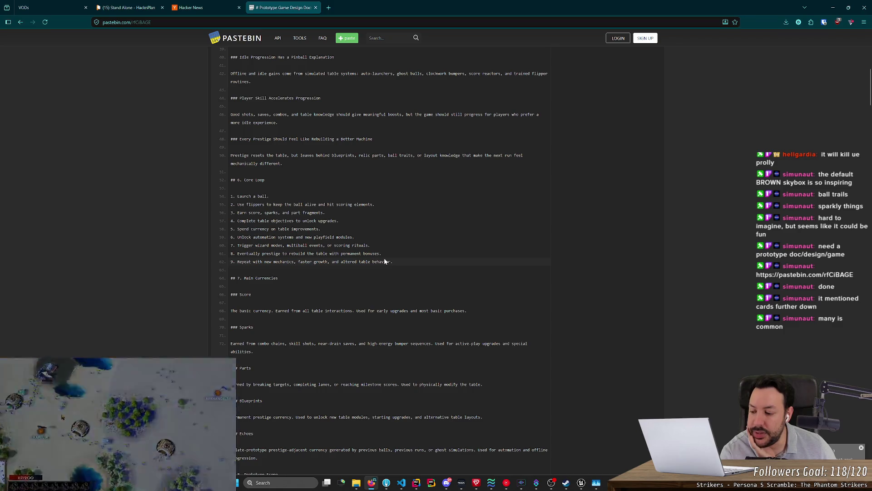
mouse_move(397, 262)
left_mouse_down()
mouse_move(230, 253)
mouse_move(228, 197)
left_mouse_up()
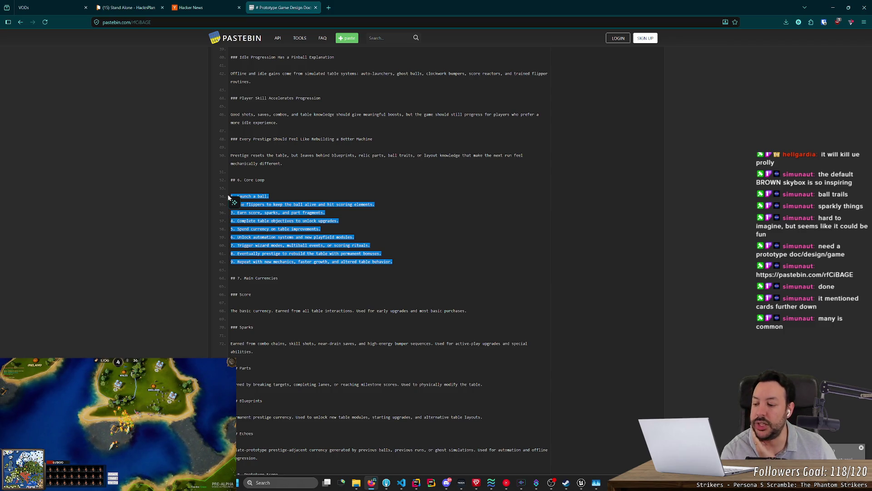
mouse_move(402, 261)
left_mouse_down()
mouse_move(309, 236)
mouse_move(229, 195)
left_mouse_up()
key("ctrl+shift+End")
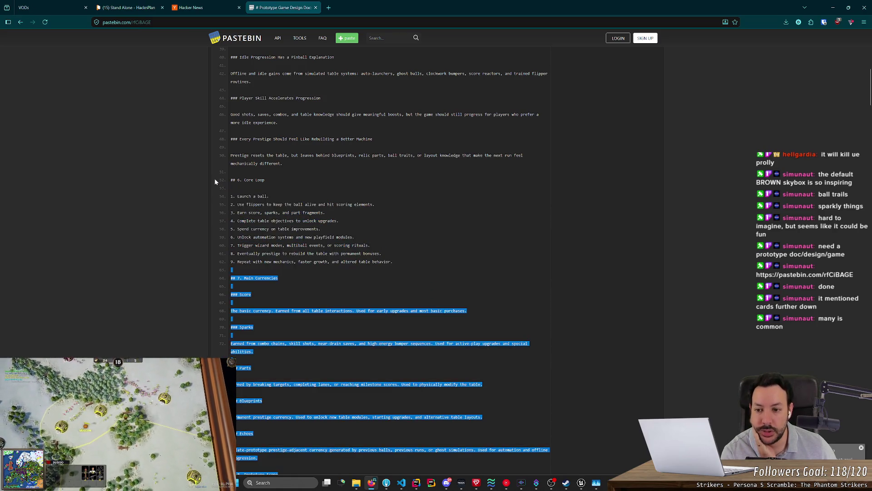
left_click(230, 180, "shift")
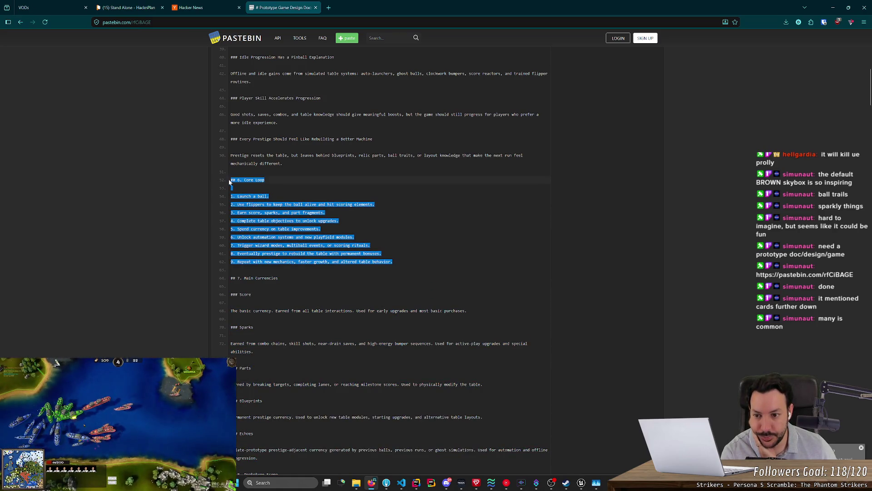
left_click(354, 234)
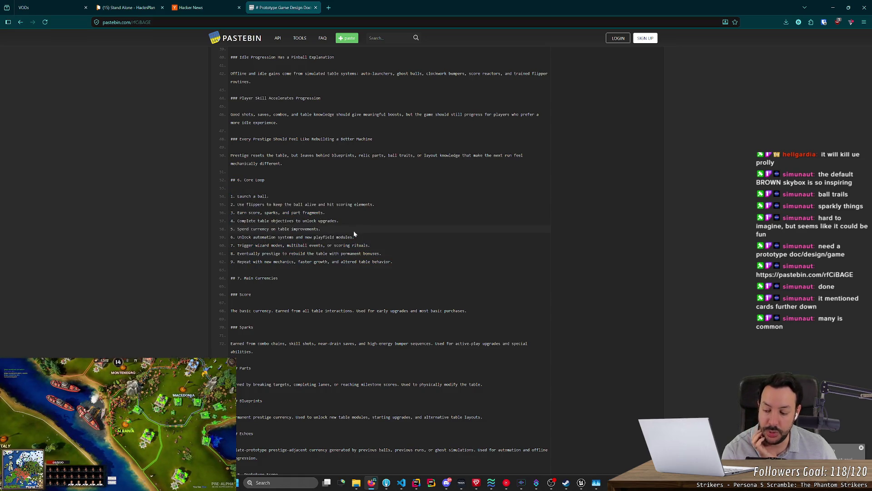
mouse_move(254, 237)
left_mouse_down()
mouse_move(411, 263)
mouse_move(292, 212)
left_mouse_up()
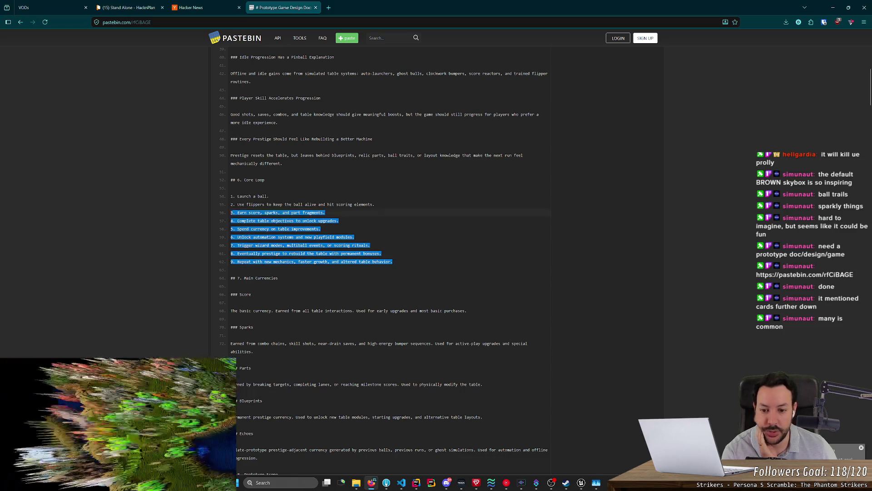
left_click(291, 212)
scroll(389, 261, "down", 3)
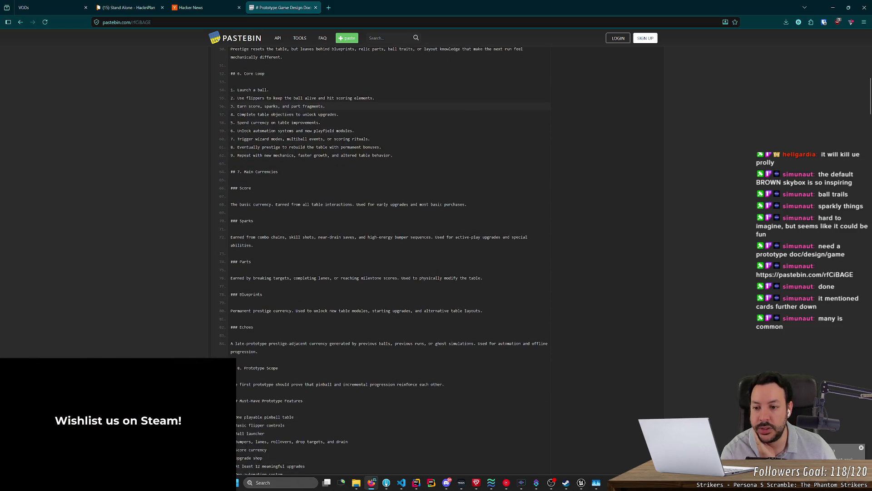
Step: Highlight parts of the Score and Sparks currency descriptions, including 'near-drain saves'
left_click_drag(275, 204, 335, 206)
left_click(315, 235)
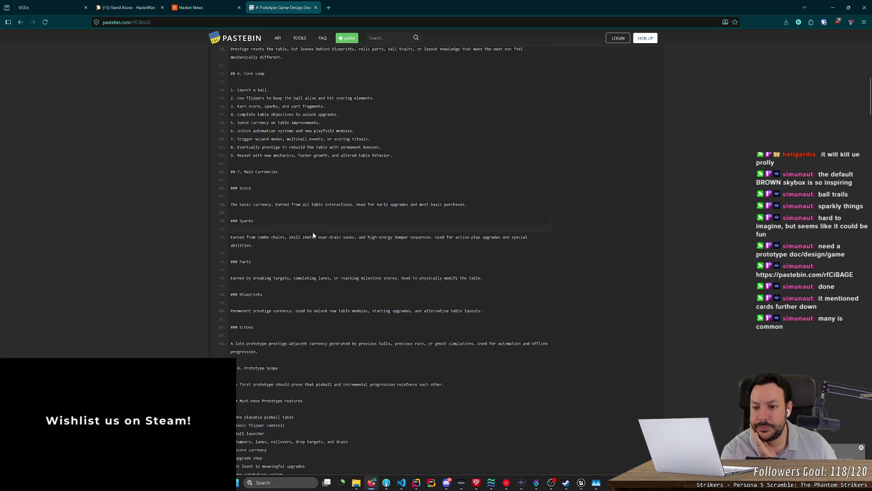
mouse_move(282, 237)
left_mouse_down()
mouse_move(364, 238)
mouse_move(355, 237)
left_mouse_up()
left_click(364, 237)
left_click(355, 237)
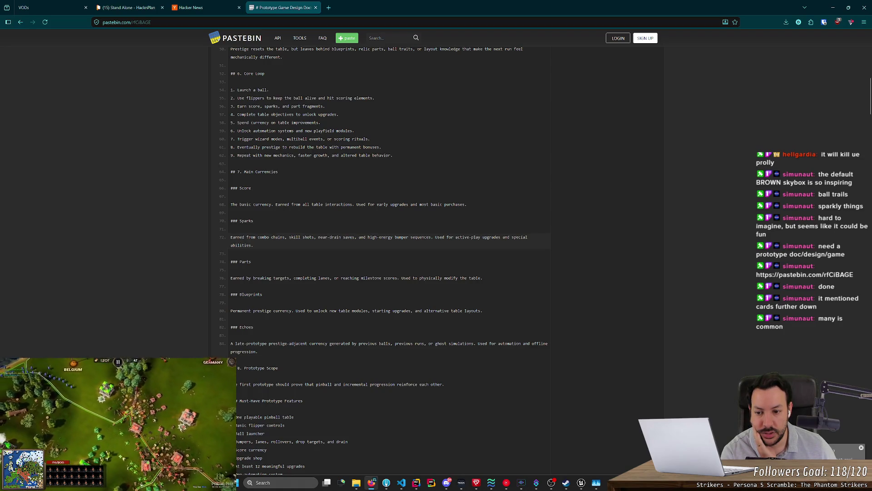
Step: Highlight wording in the Parts description, scroll back up, and bring up Unreal Editor
left_click_drag(231, 278, 363, 278)
left_click(292, 278)
left_click(339, 278)
left_click(377, 245)
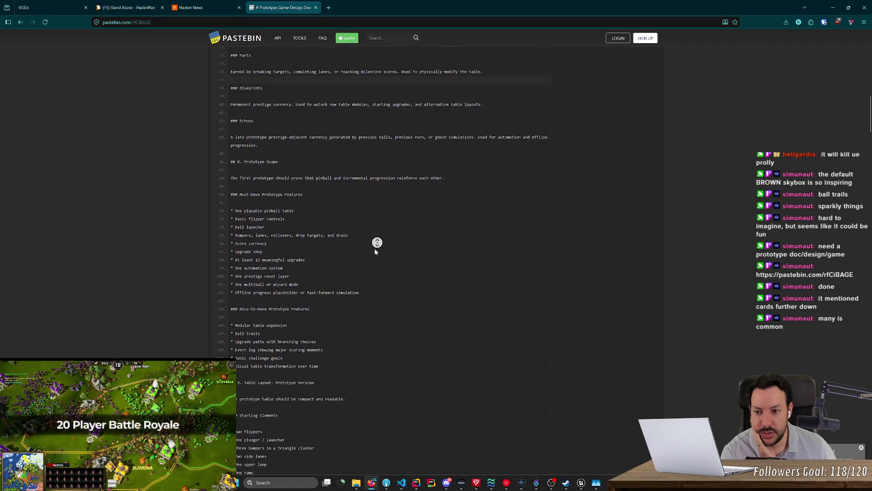
left_click(374, 248)
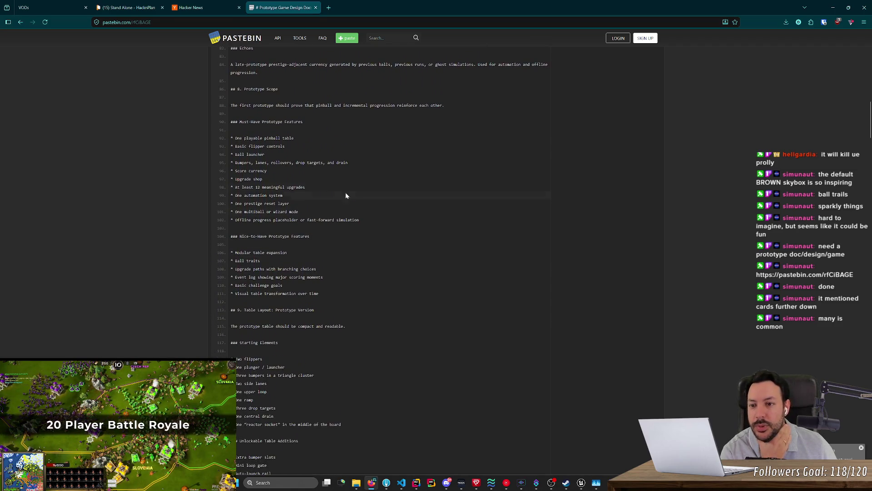
scroll(338, 185, "up", 3)
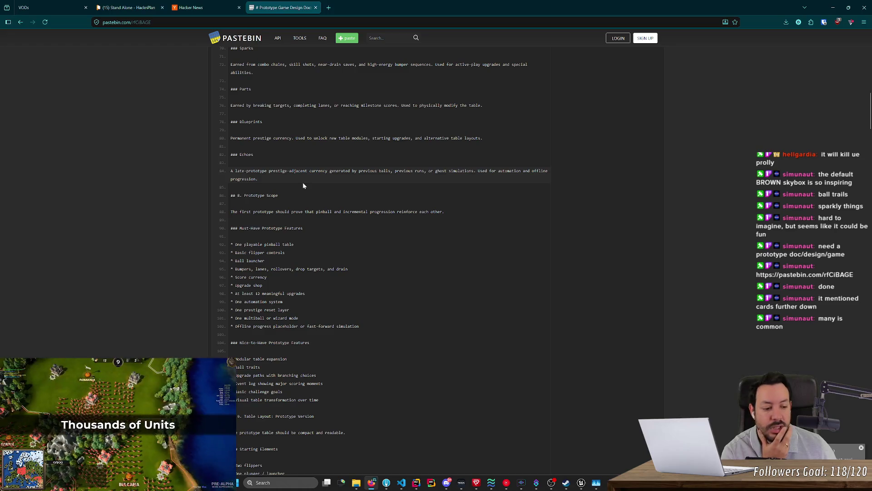
left_click(581, 481)
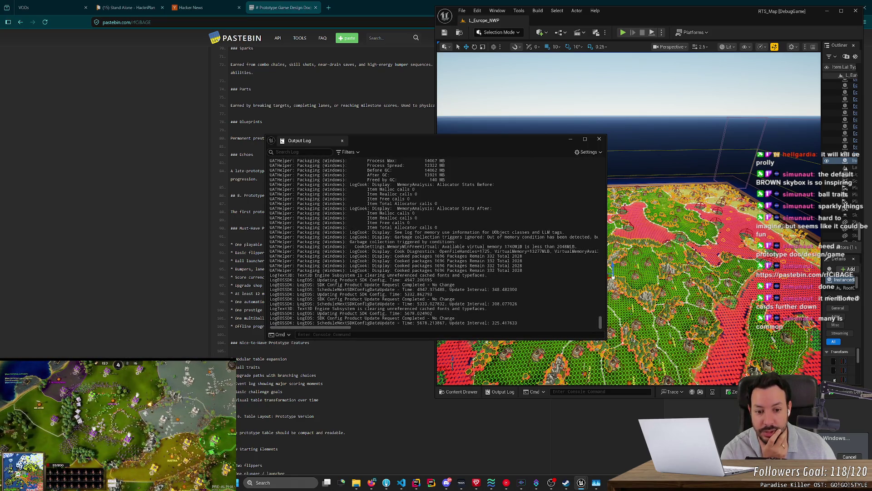
Step: Highlight the 332 packages remaining count, 5678 time value and SDK config lines, then open Task Manager
left_click_drag(495, 271, 482, 270)
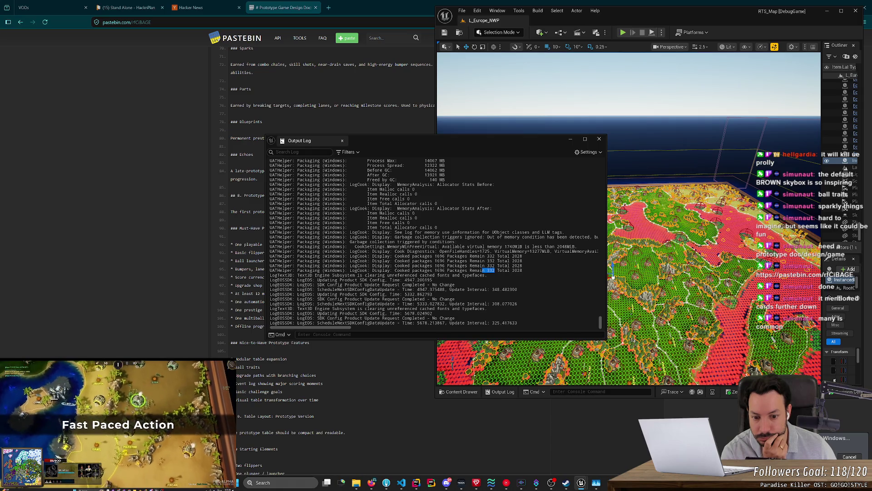
double_click(409, 313)
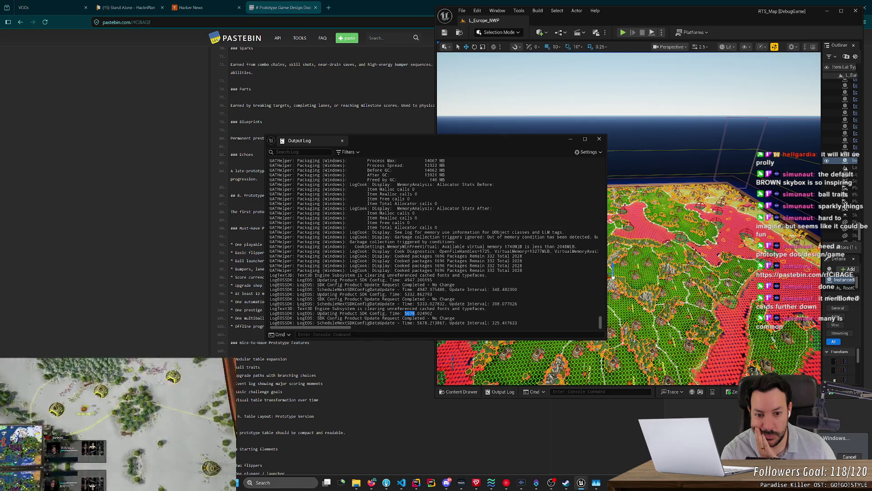
left_click_drag(589, 250, 323, 246)
key("ctrl+c")
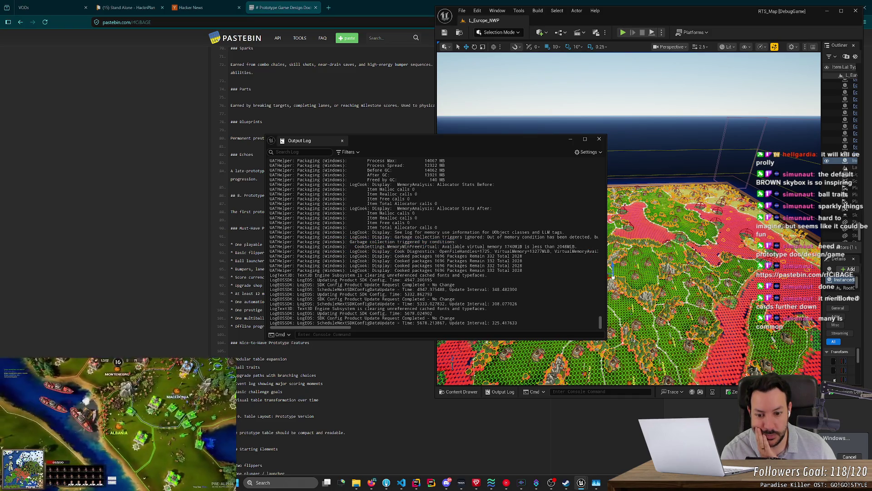
key("ctrl+shift+Escape")
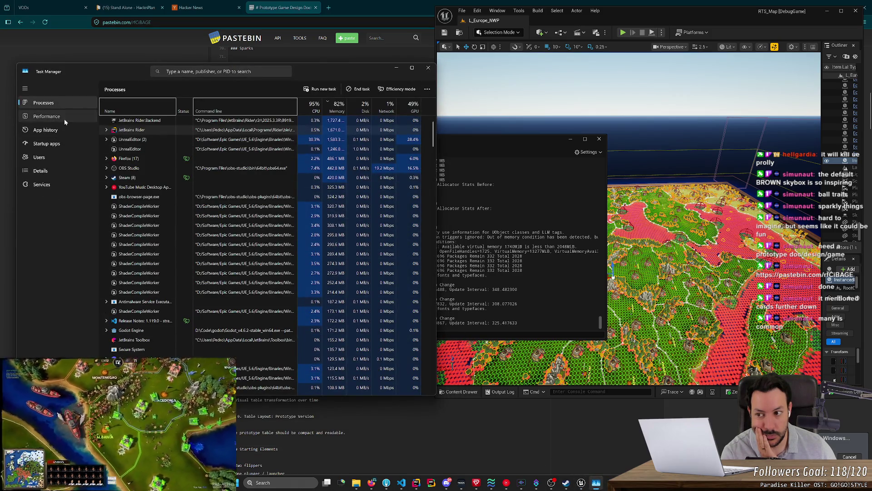
Step: Switch Task Manager to the Performance memory graph and drag the Output Log window right
left_click(65, 119)
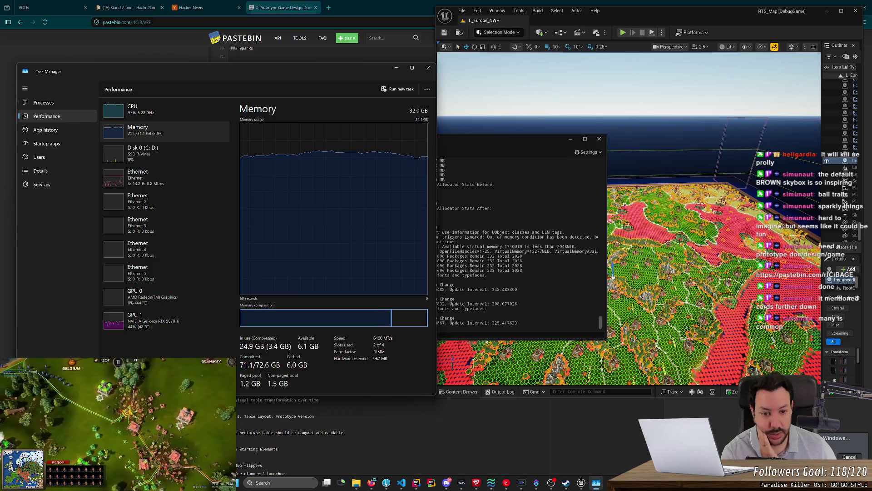
mouse_move(541, 137)
left_mouse_down()
mouse_move(759, 125)
mouse_move(732, 124)
left_mouse_up()
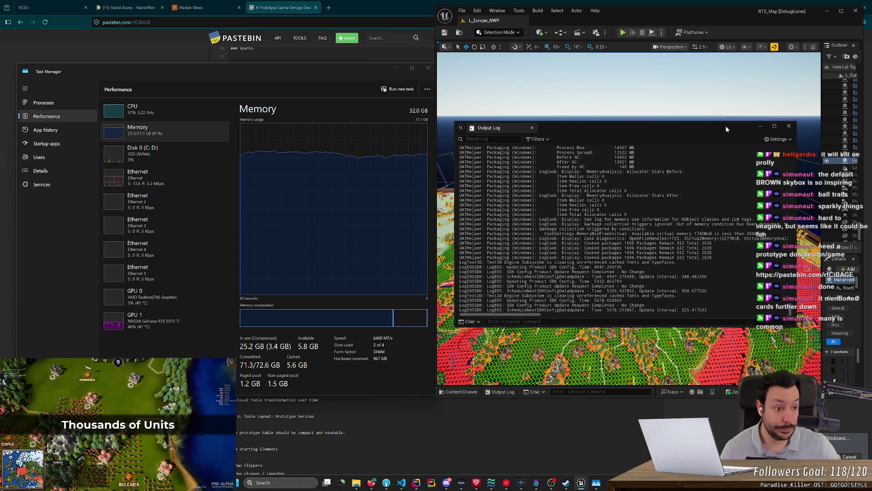
Step: Fly the viewport toward the map's left edge, then bring the floating Output Log back up
left_click(759, 126)
mouse_move(630, 136)
left_mouse_down()
mouse_move(603, 60)
mouse_move(614, 141)
left_mouse_up()
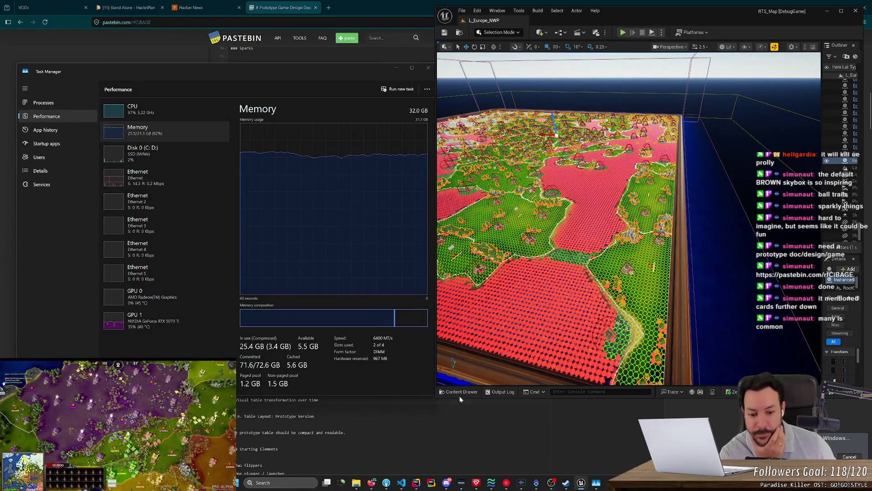
mouse_move(582, 483)
left_click(605, 454)
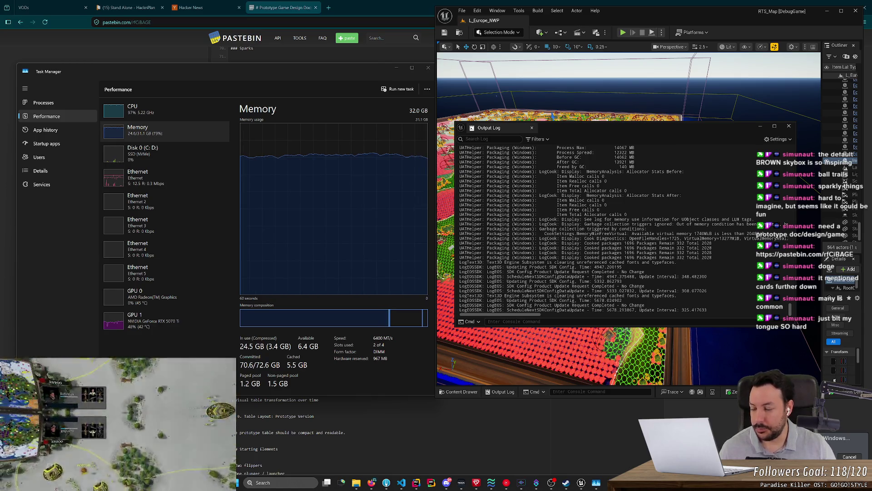
left_click(375, 484)
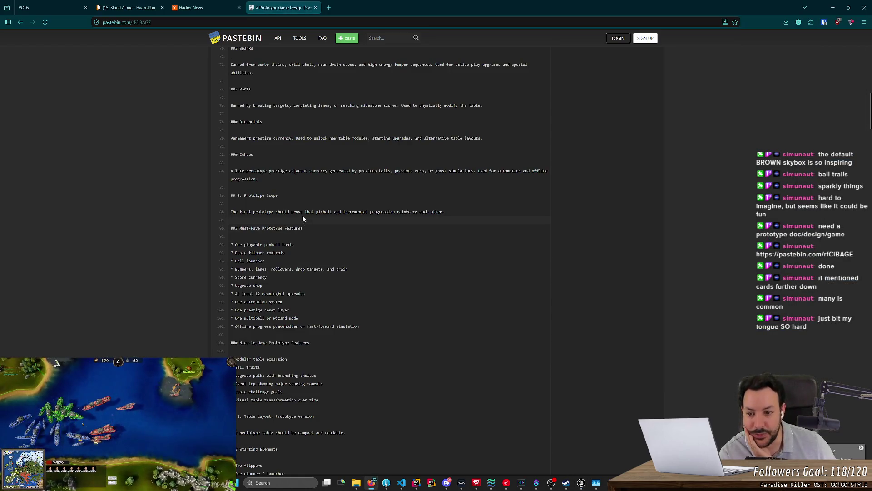
middle_click(324, 176)
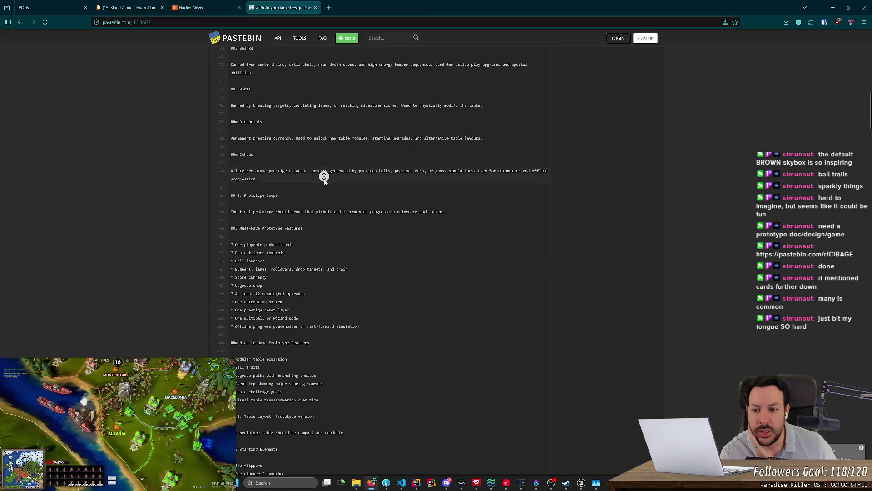
left_click(325, 182)
double_click(272, 174)
left_click(264, 174)
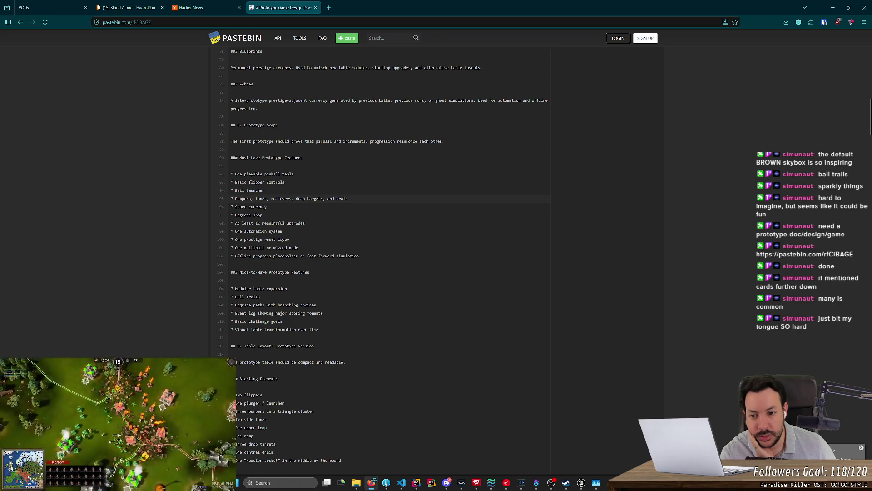
left_click_drag(317, 221, 234, 223)
left_click(241, 225)
triple_click(262, 224)
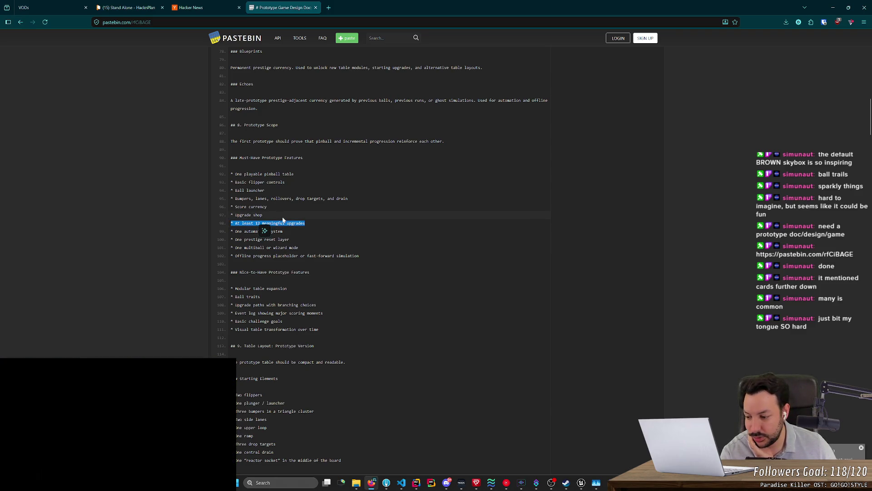
left_click(285, 221)
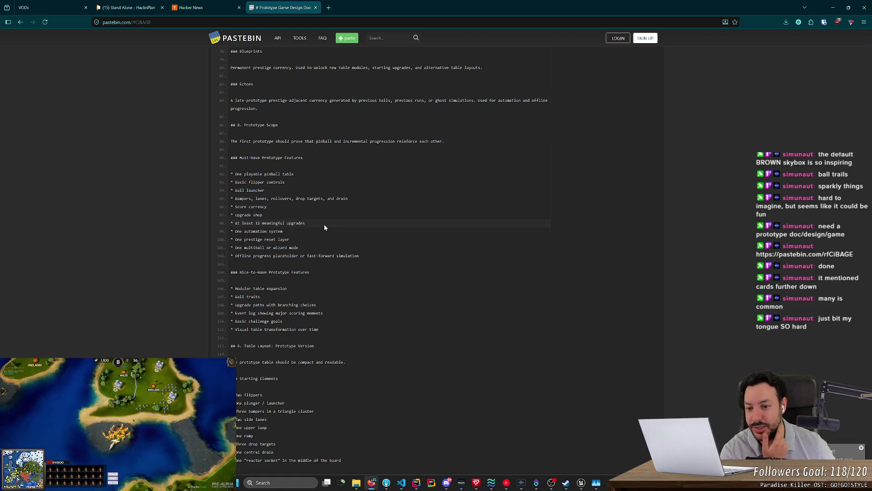
Step: Move to the Starting Elements list and highlight its lines, including 'a triangle cluster'
mouse_move(262, 256)
left_mouse_down()
mouse_move(323, 314)
mouse_move(364, 260)
left_mouse_up()
left_click(362, 250)
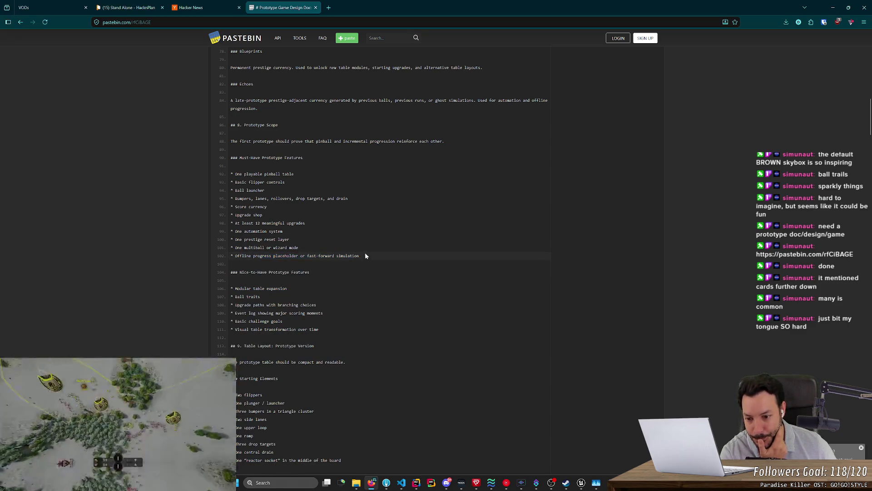
middle_click(362, 251)
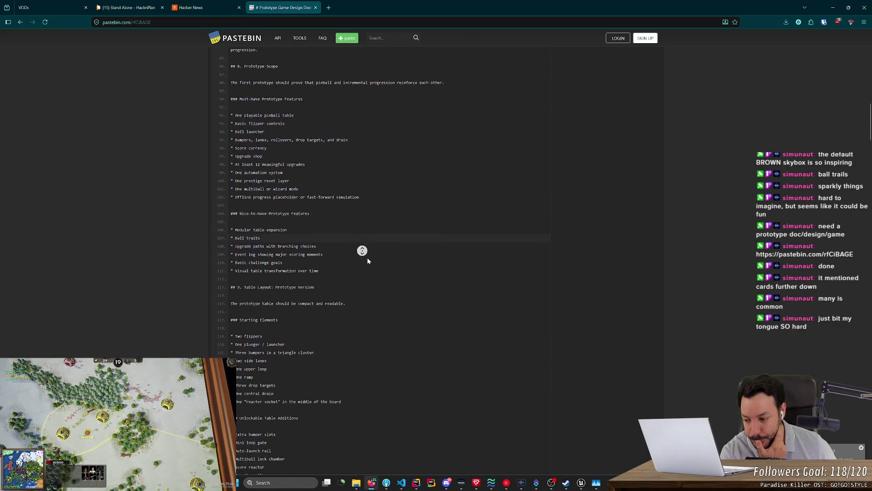
left_click(368, 260)
middle_click(361, 244)
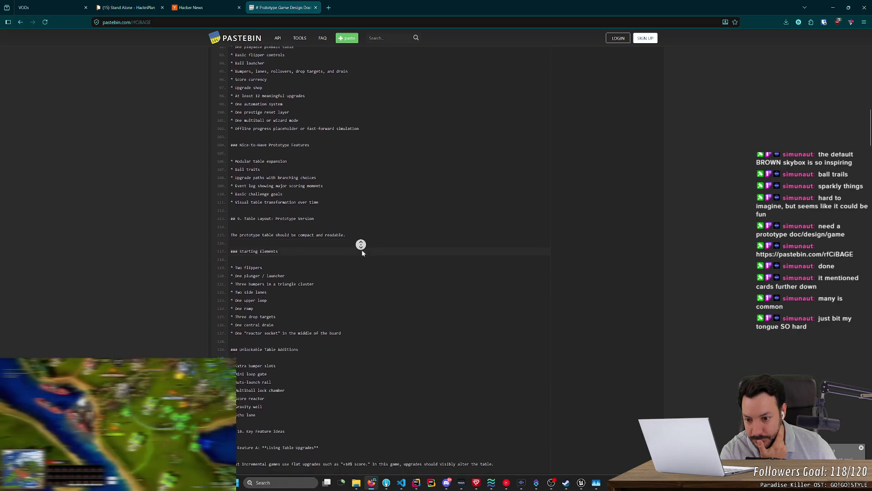
left_click(362, 250)
left_click_drag(334, 256, 271, 256)
left_click(295, 247)
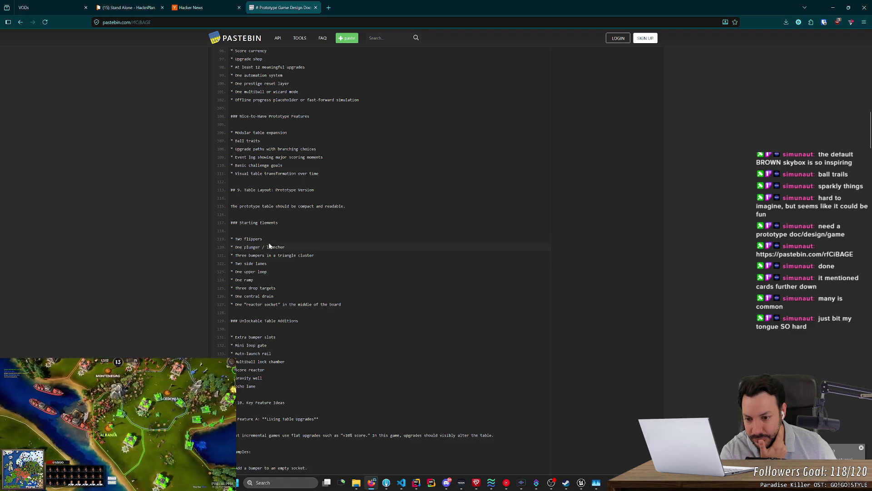
mouse_move(230, 239)
left_mouse_down()
mouse_move(385, 287)
mouse_move(408, 304)
left_mouse_up()
left_click(370, 298)
Step: Highlight the Unlockable Table Additions, then skim down to the MVP Recommendation and milestones
scroll(370, 298, "down", 4)
scroll(369, 298, "down", 3)
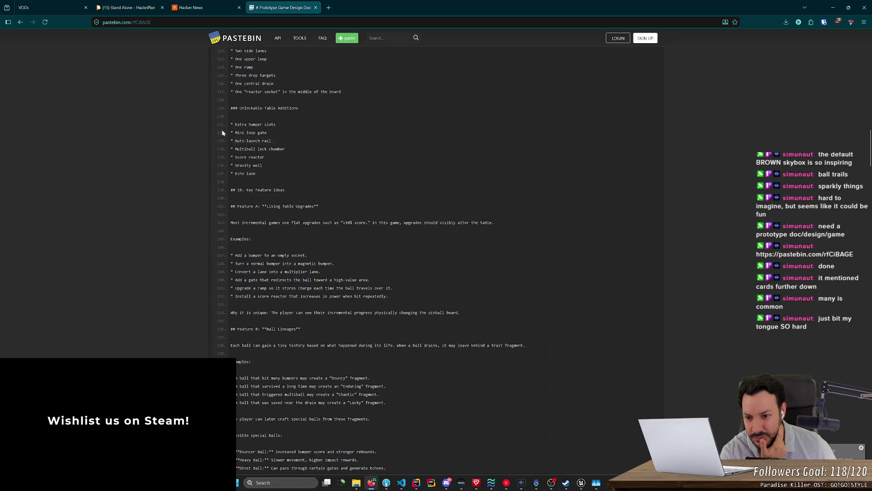
left_click_drag(346, 184, 221, 132)
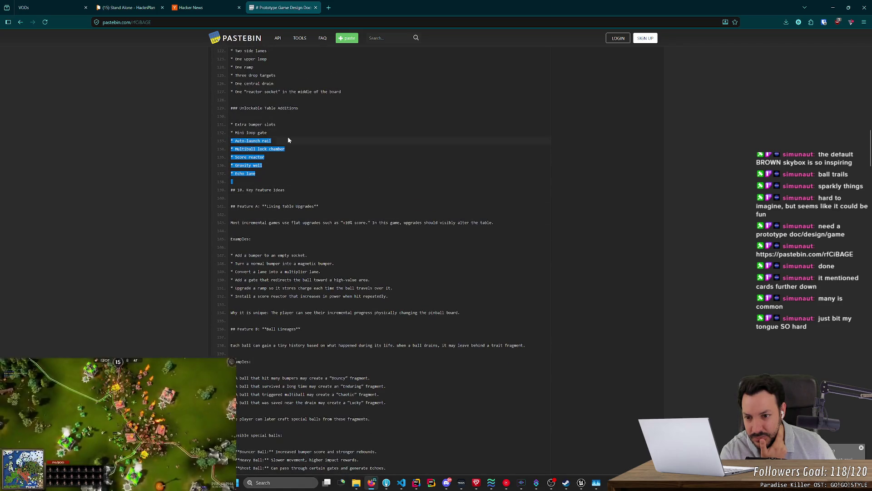
left_click_drag(287, 140, 318, 176)
middle_click(318, 177)
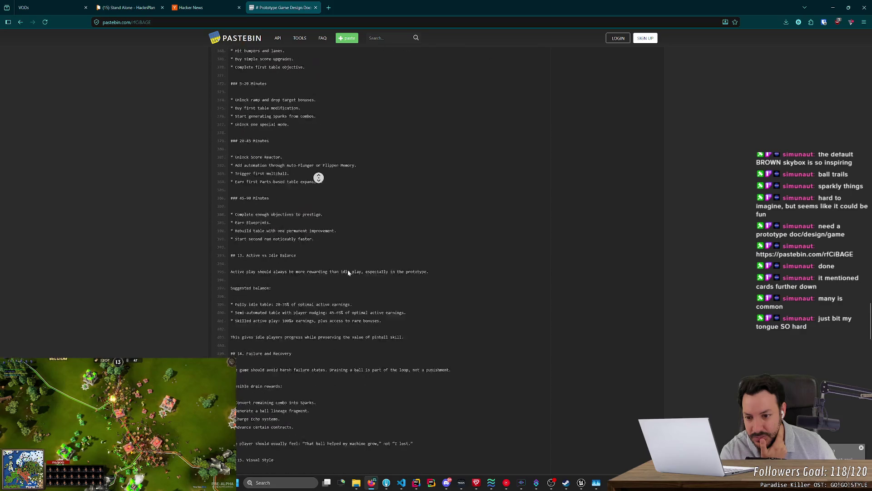
left_click(348, 272)
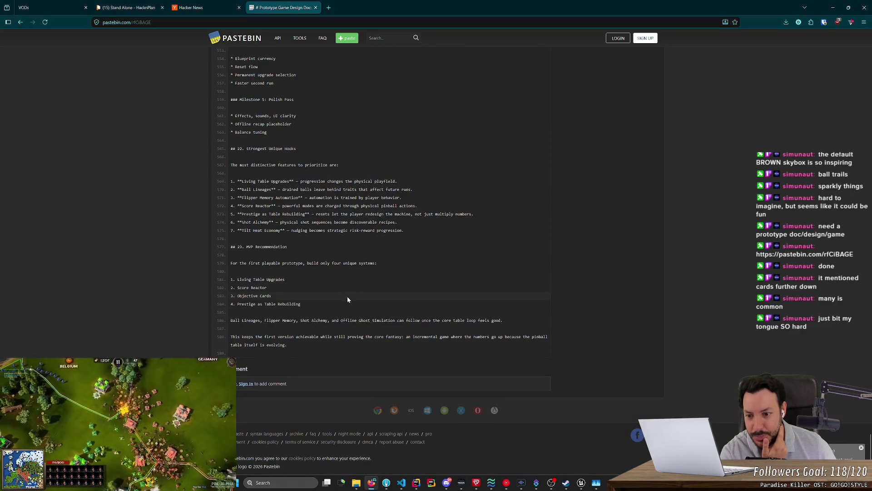
left_click(347, 268)
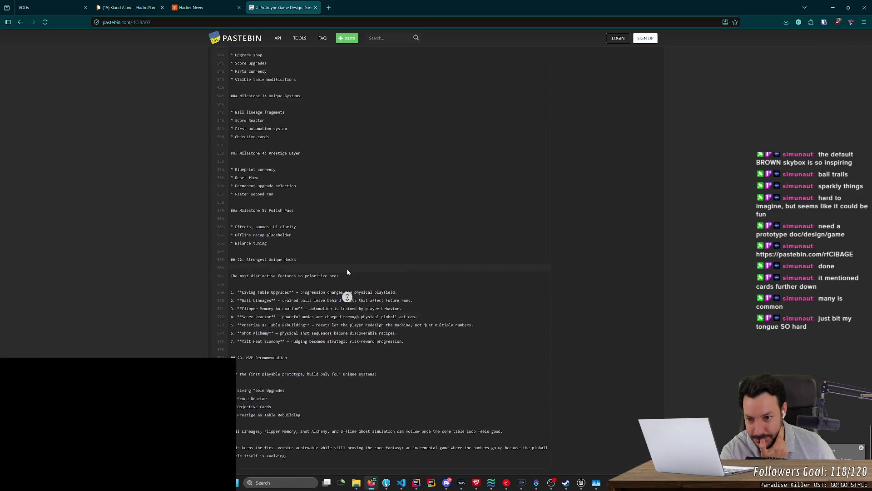
Step: Move back up through Technical Notes and UI Requirements to the Prototype Progression Curve
middle_click(346, 283)
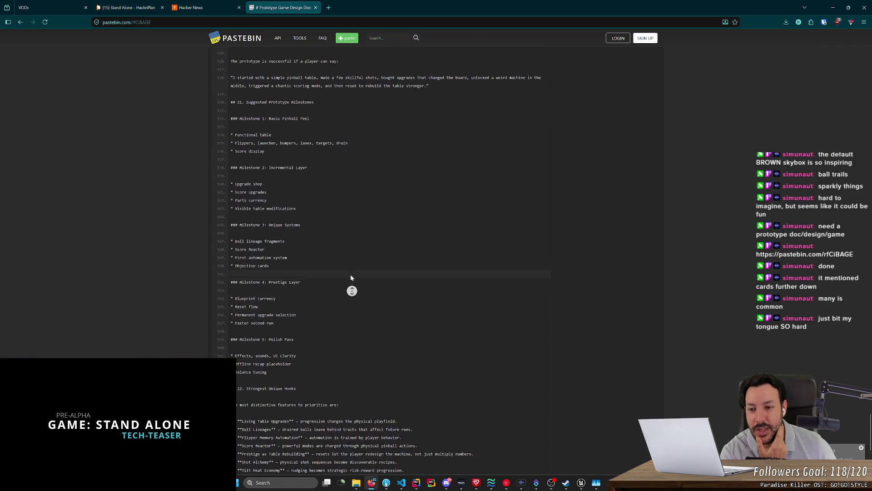
left_click(335, 246)
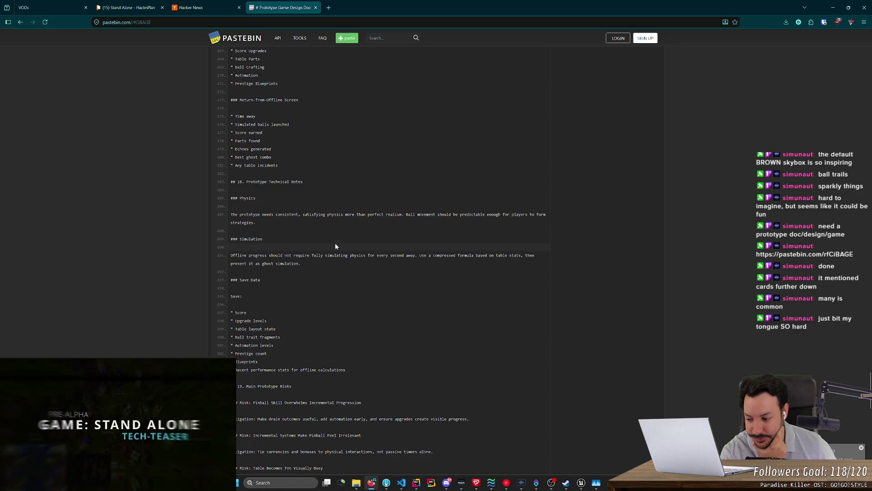
scroll(348, 302, "up", 6)
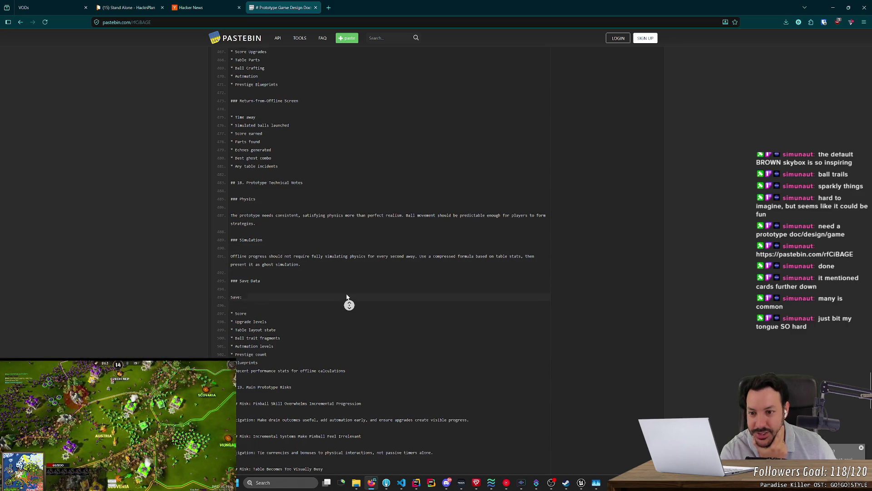
middle_click(349, 308)
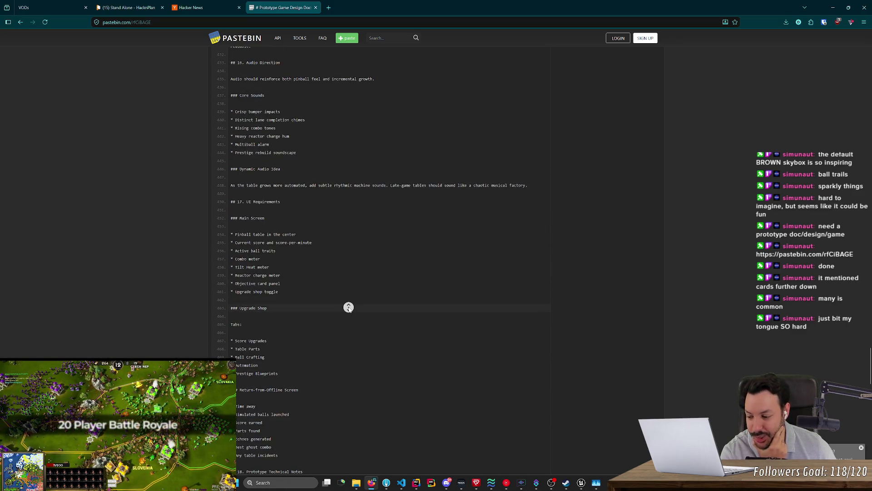
left_click(325, 255)
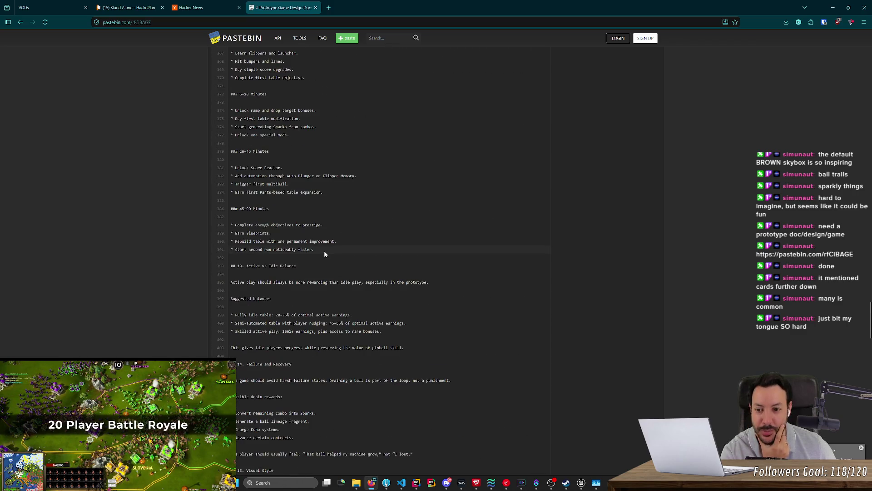
Step: Scroll up through the doc to section 10, Key Feature Ideas
scroll(324, 253, "up", 3)
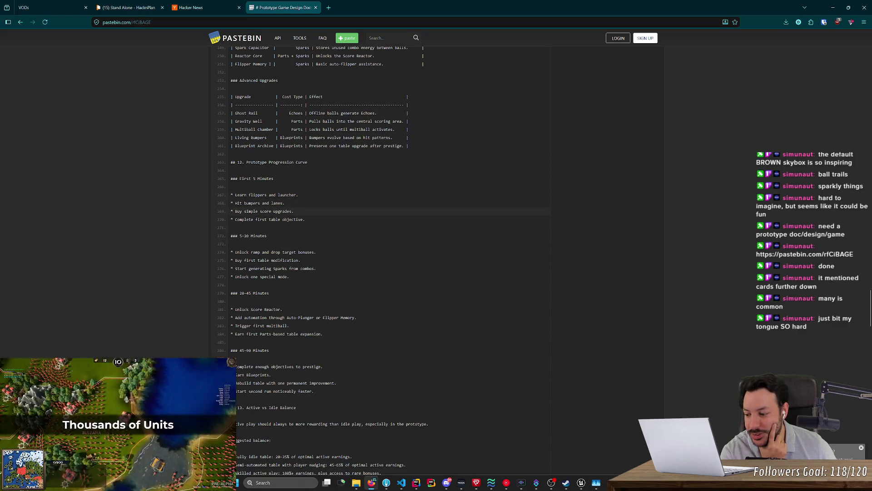
scroll(322, 251, "up", 6)
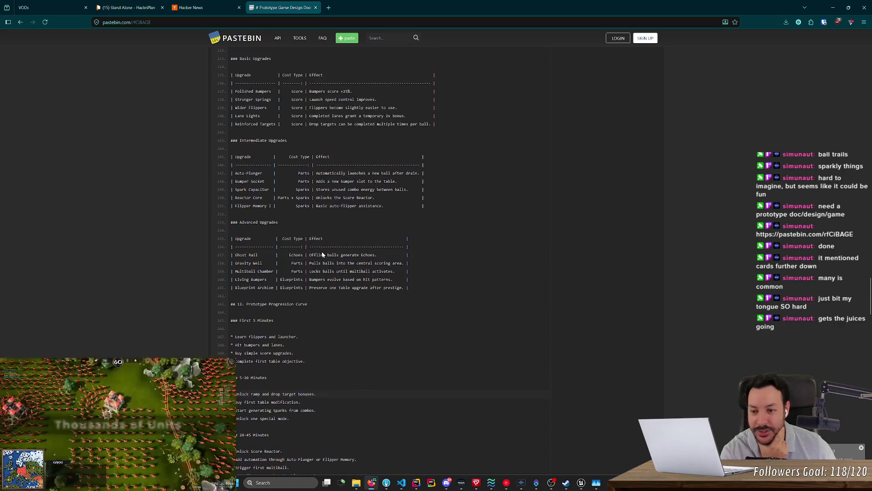
scroll(303, 268, "up", 1)
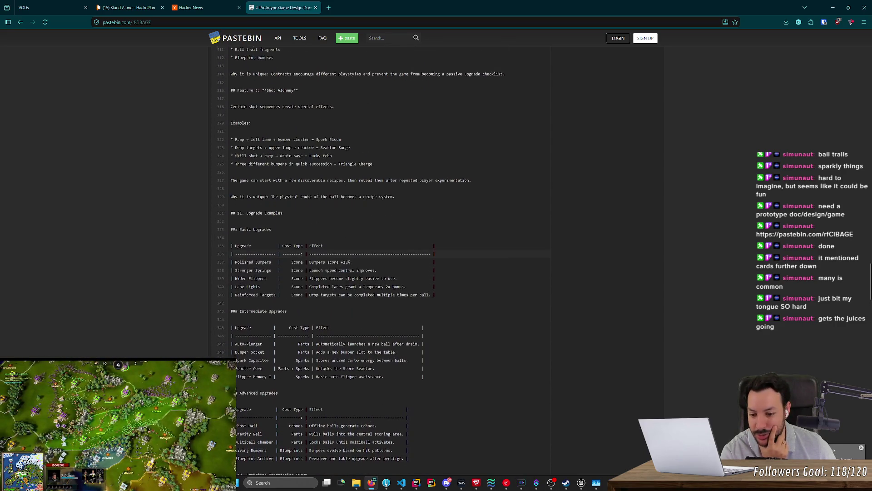
scroll(332, 278, "up", 3)
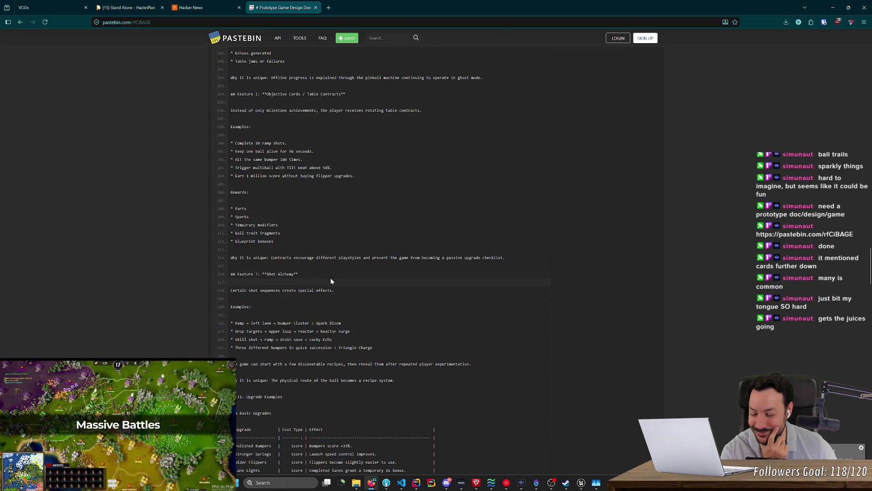
scroll(360, 291, "up", 6)
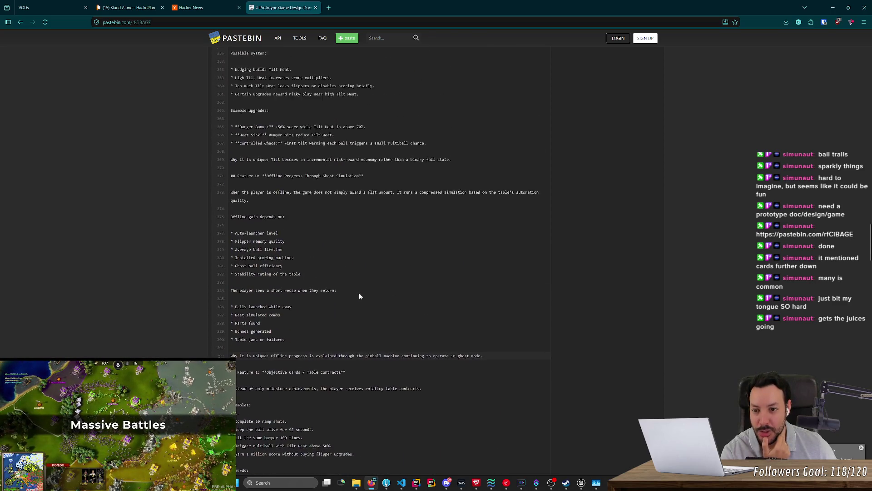
scroll(351, 293, "up", 3)
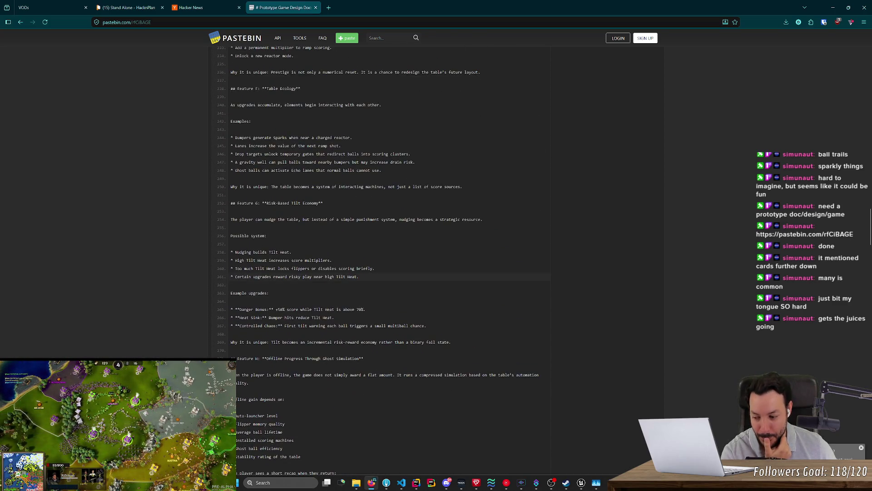
scroll(304, 284, "up", 3)
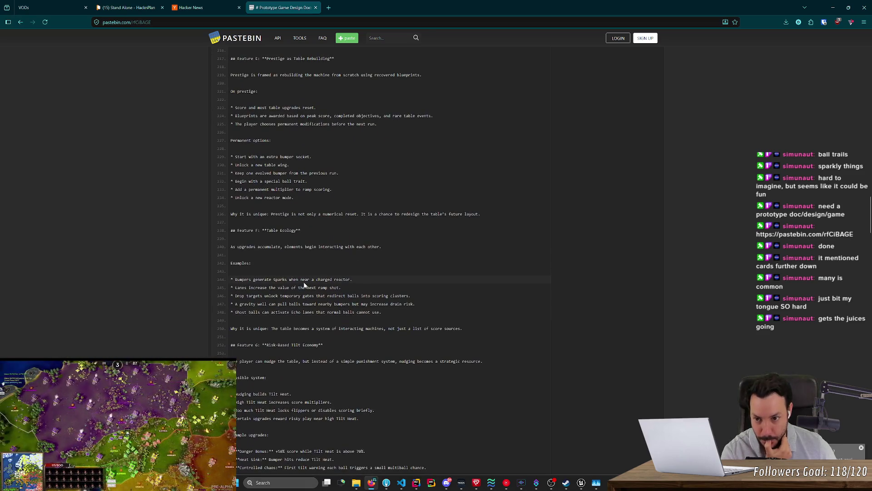
scroll(293, 281, "up", 3)
scroll(282, 275, "up", 1)
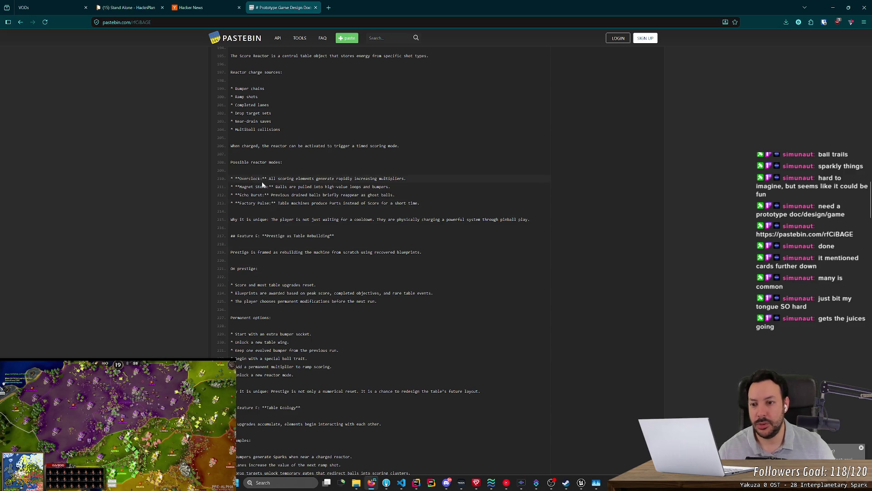
scroll(262, 184, "up", 3)
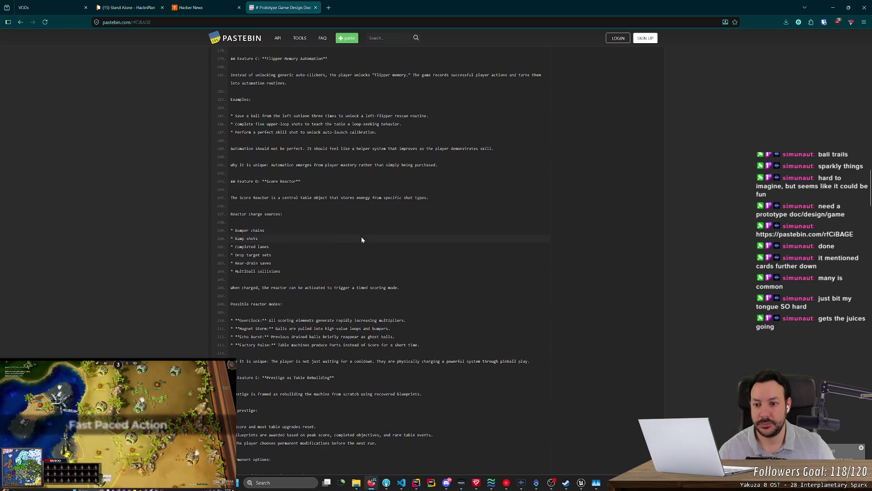
scroll(333, 259, "up", 4)
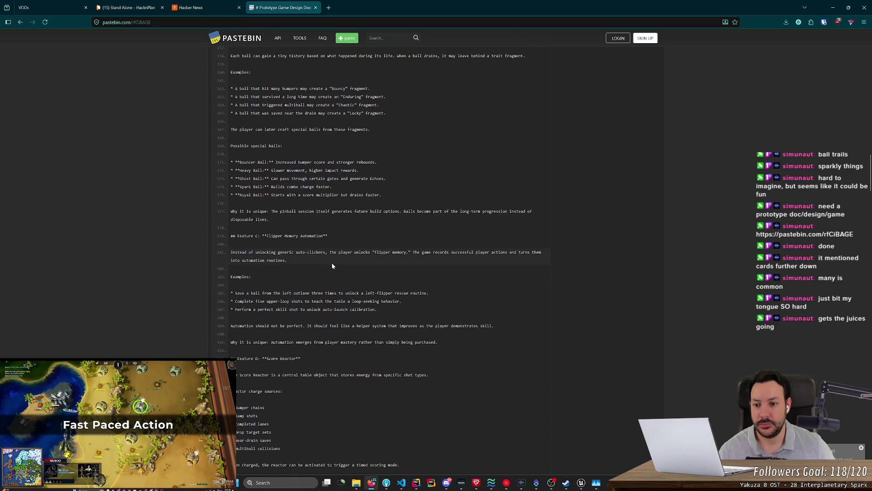
scroll(333, 263, "up", 4)
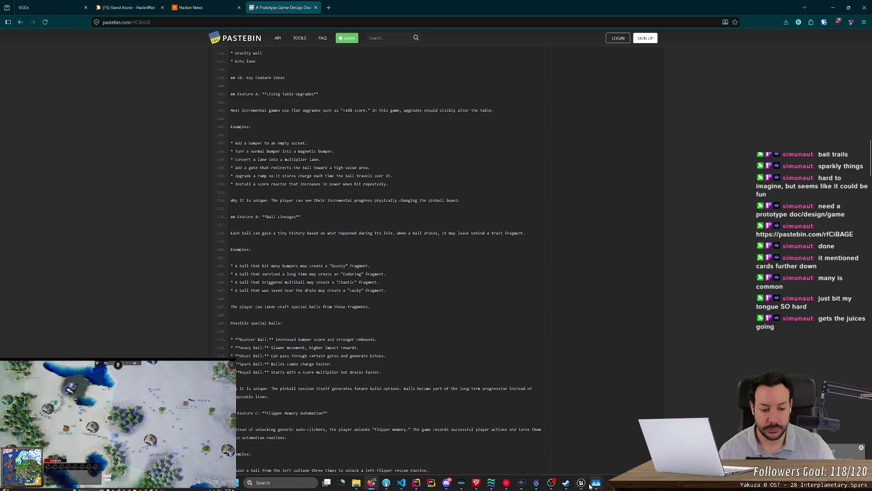
Step: Check the latest Output Log lines in Unreal Editor, then switch to Steam
mouse_move(589, 486)
left_click(598, 461)
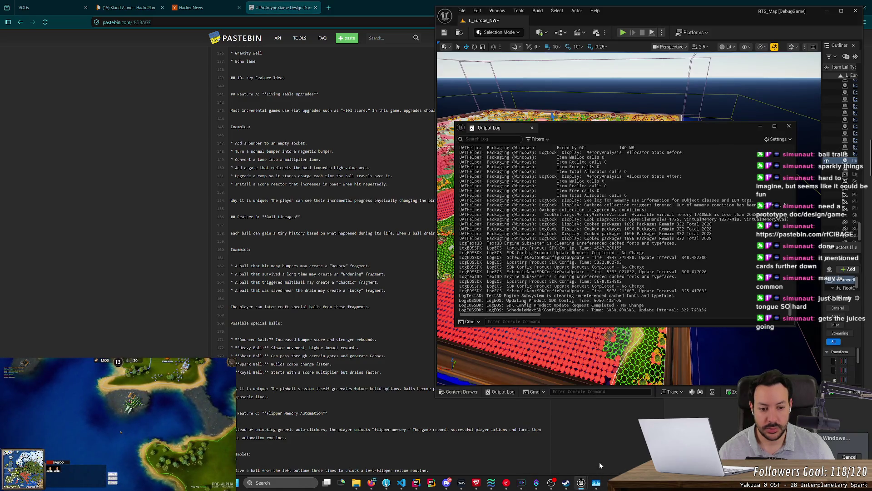
mouse_move(653, 309)
left_mouse_down()
mouse_move(468, 245)
mouse_move(459, 310)
left_mouse_up()
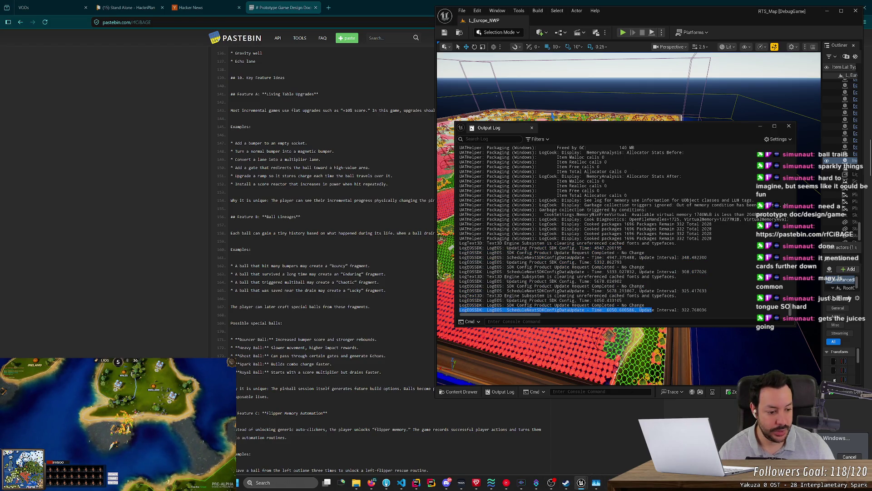
left_click(565, 482)
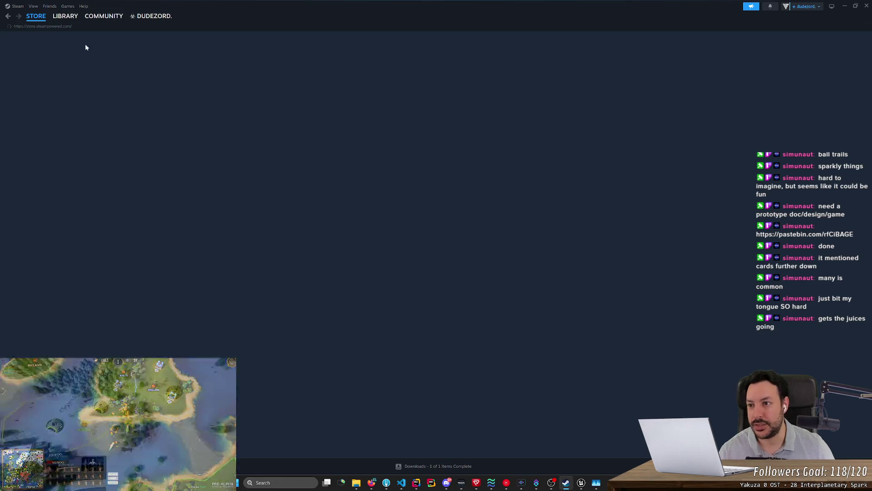
Step: Go from the library to All Hail the Orb's store page and watch its trailer full screen past 0:38
left_click(65, 16)
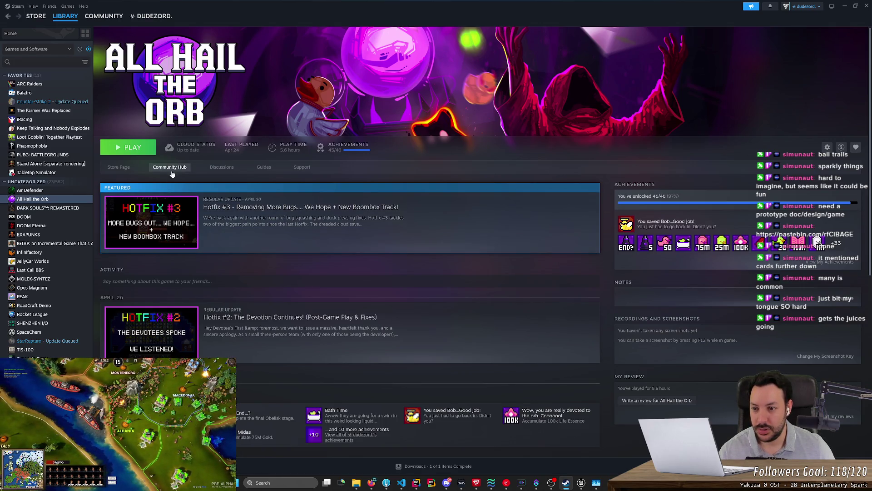
left_click(119, 168)
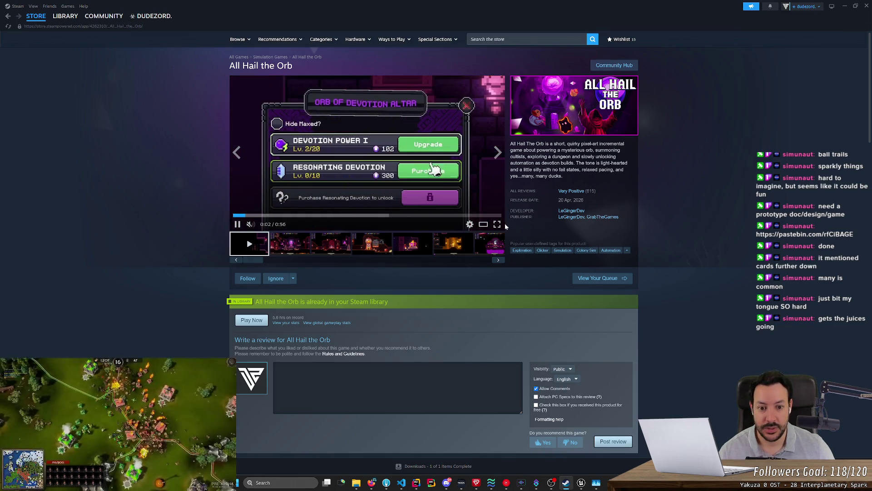
left_click(499, 223)
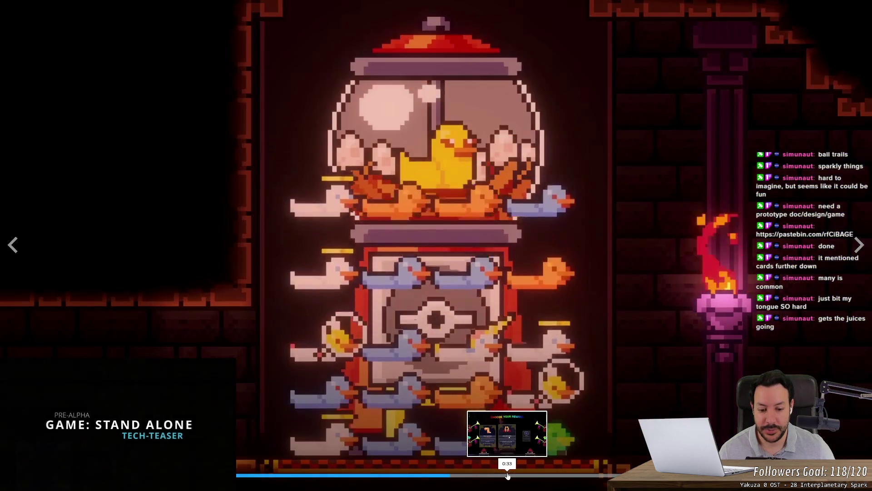
left_click(562, 477)
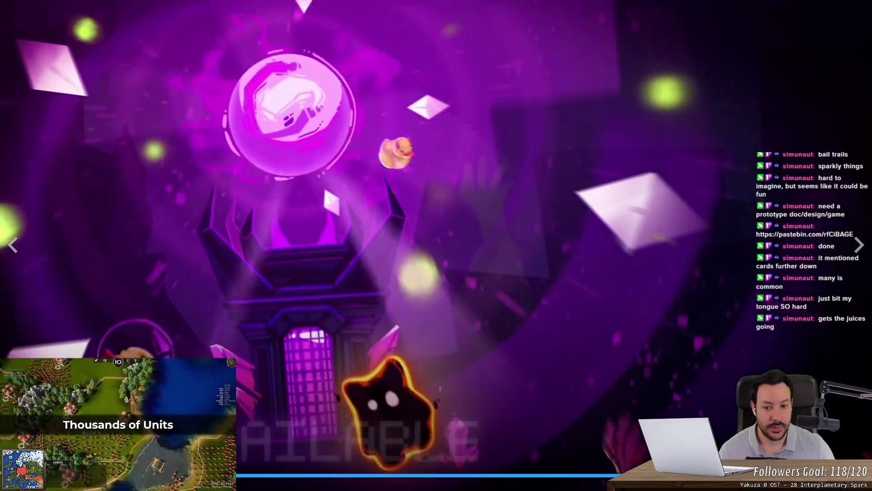
key("Escape")
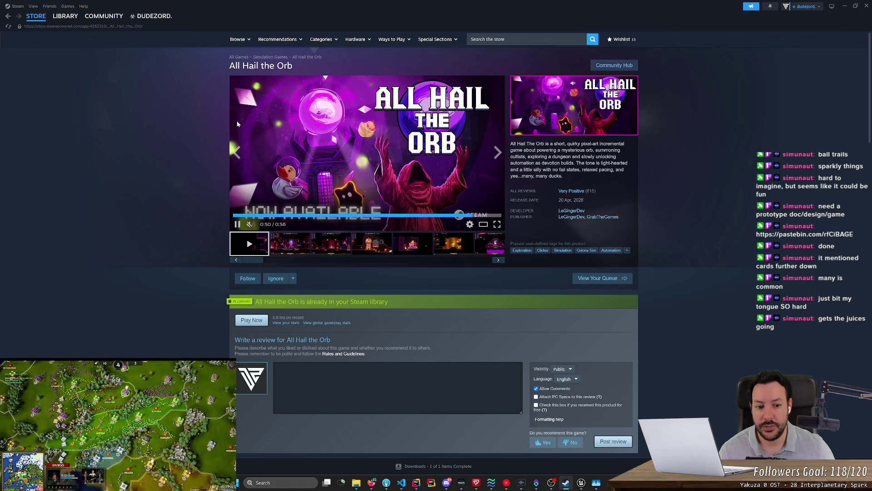
Step: Scroll the store page, go back to the game's library page, then reopen the store page
scroll(234, 136, "down", 2)
scroll(222, 177, "up", 1)
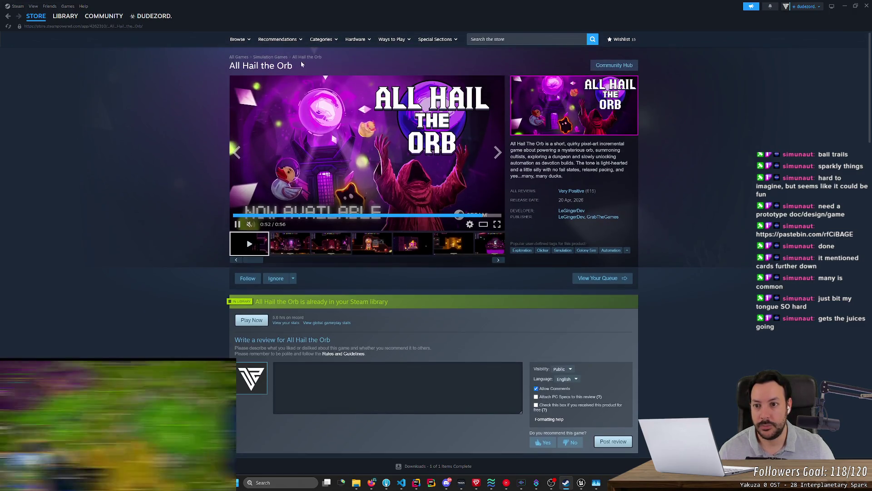
scroll(208, 221, "down", 3)
scroll(206, 227, "down", 2)
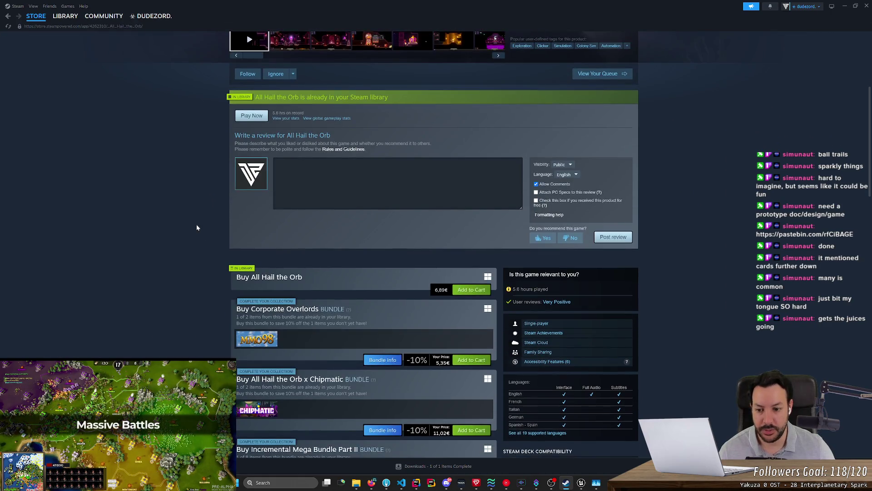
key("alt+Left")
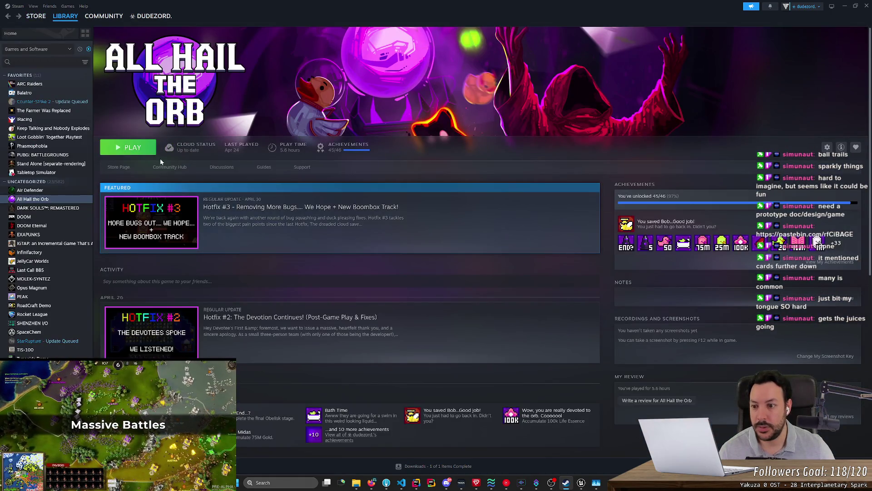
left_click(128, 169)
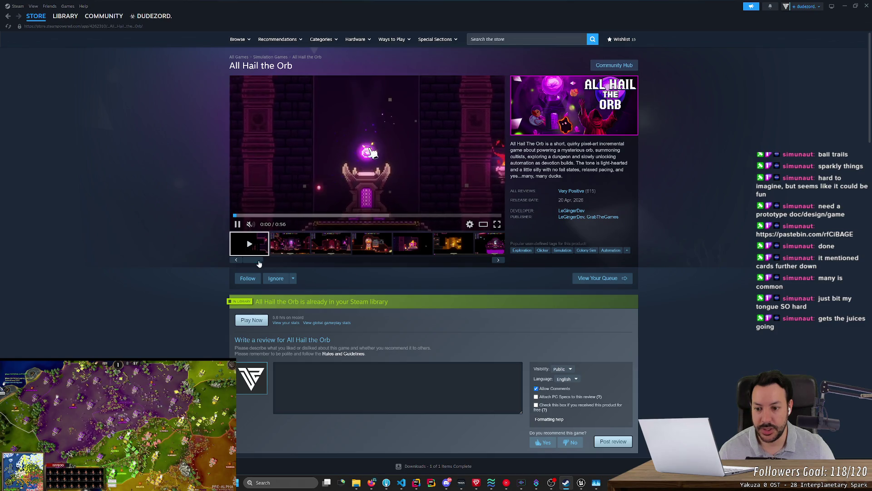
Step: Browse the screenshot thumbnails, including the gumball-machine duck, and show the pink orb dungeon screenshot full screen
left_click(499, 259)
left_click(447, 249)
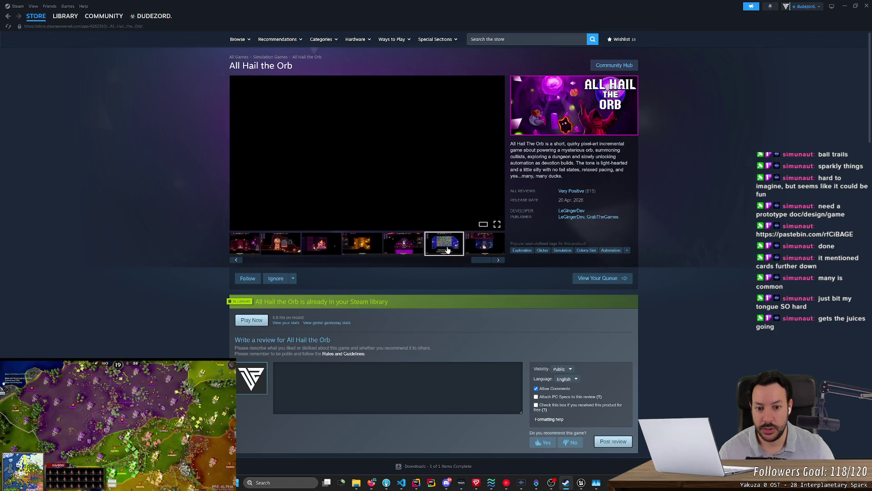
left_click(419, 252)
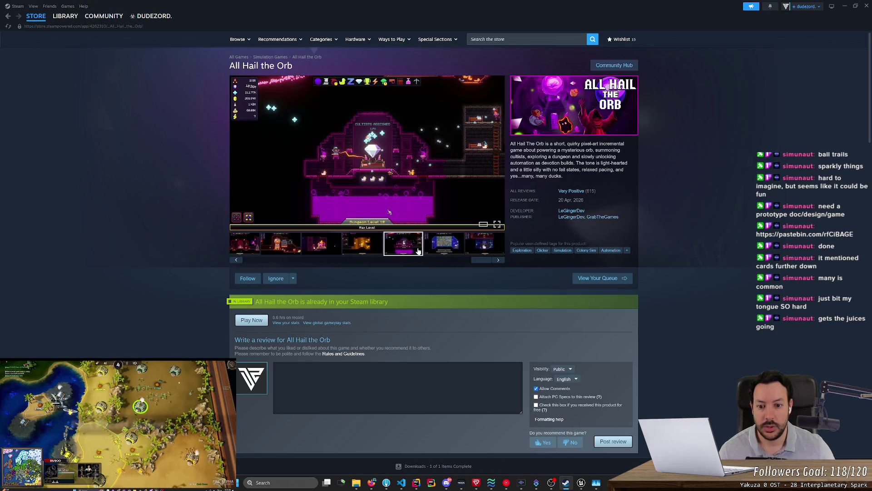
left_click(373, 247)
left_click(320, 247)
left_click(300, 247)
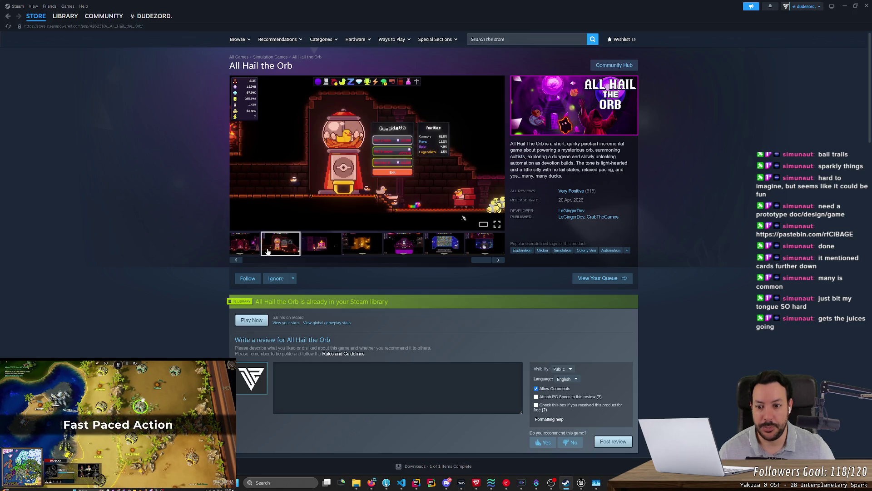
left_click(237, 260)
left_click(237, 260)
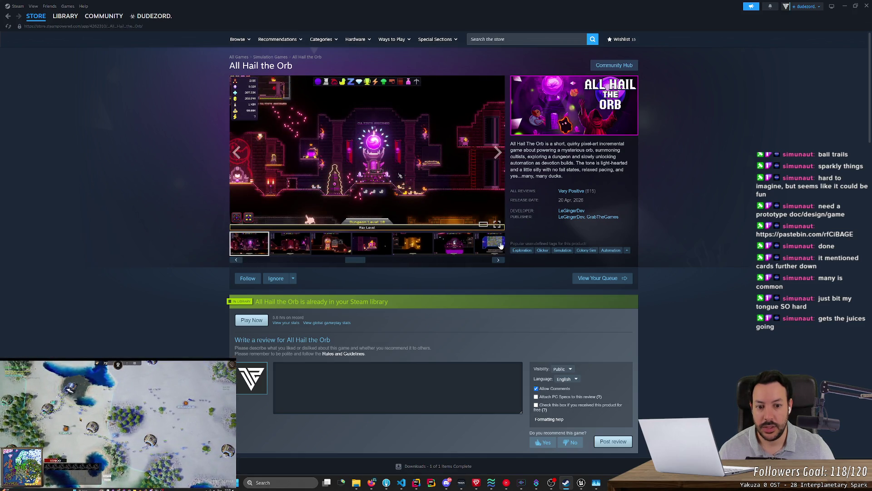
left_click(496, 224)
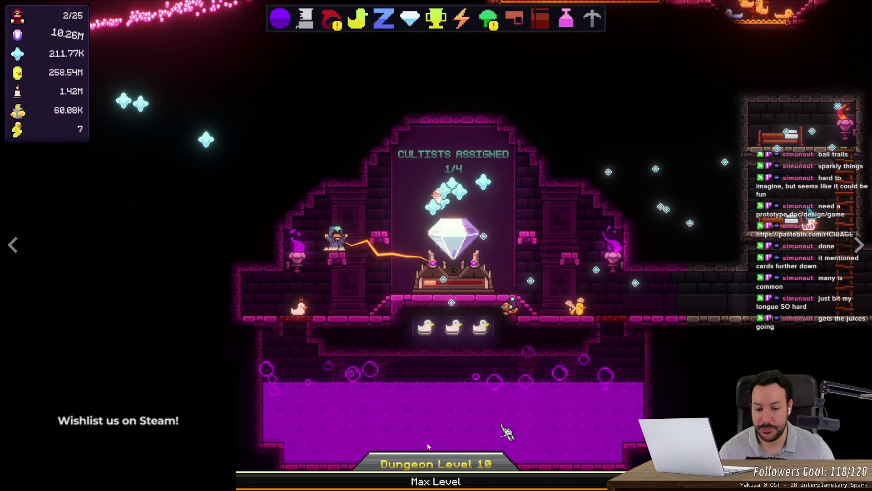
Step: Go to the previous screenshot, minimize and restore Steam, and show the 'Dungeon Level 10 – Max Level' screenshot full screen
left_click(13, 245)
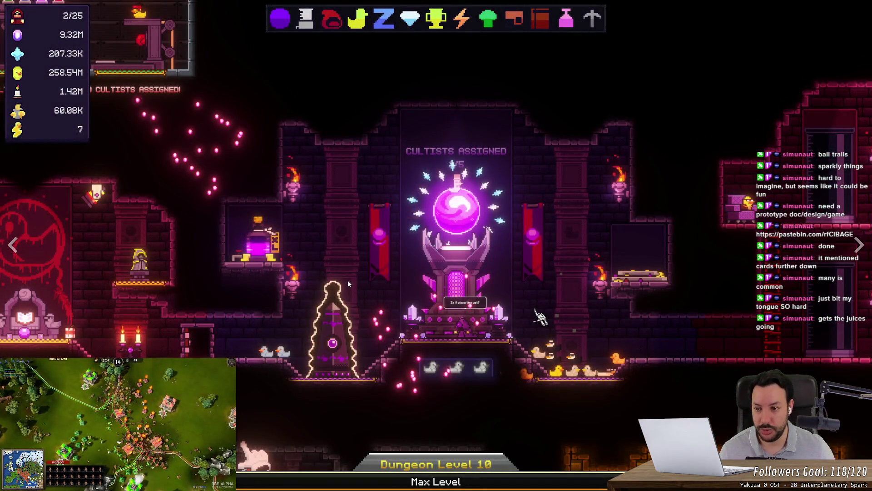
left_click(344, 280)
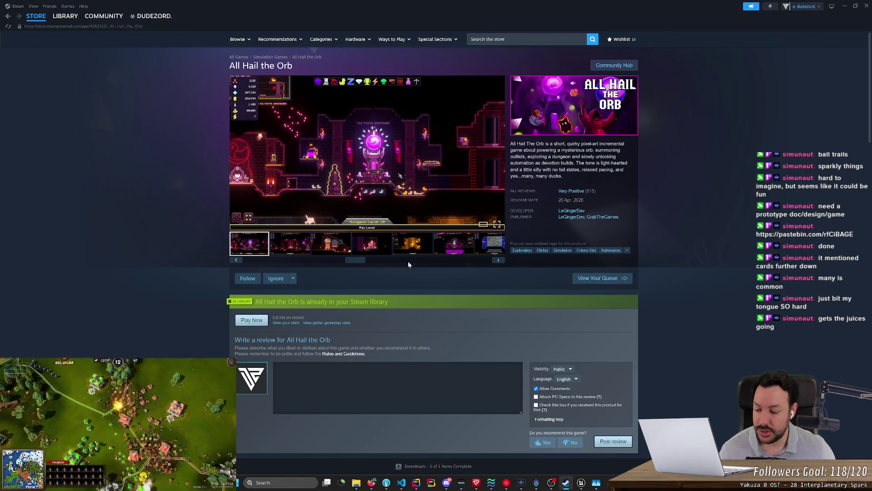
left_click(844, 6)
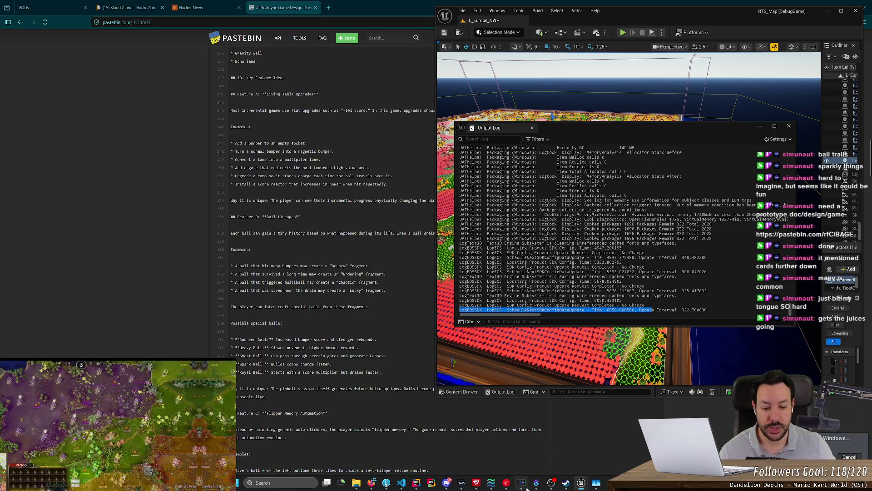
mouse_move(567, 486)
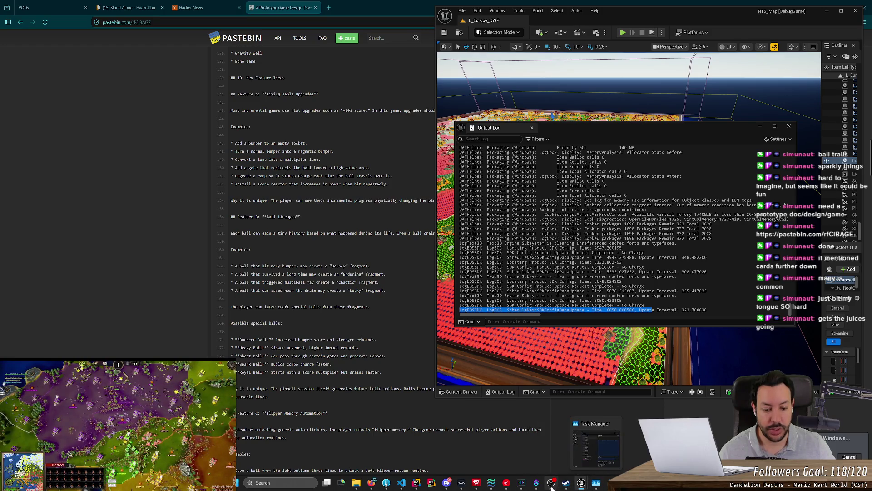
left_click(568, 487)
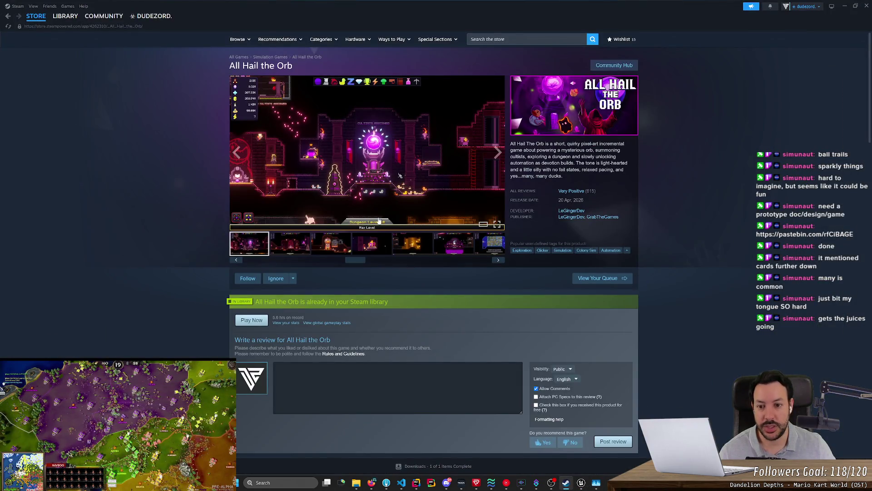
left_click(497, 224)
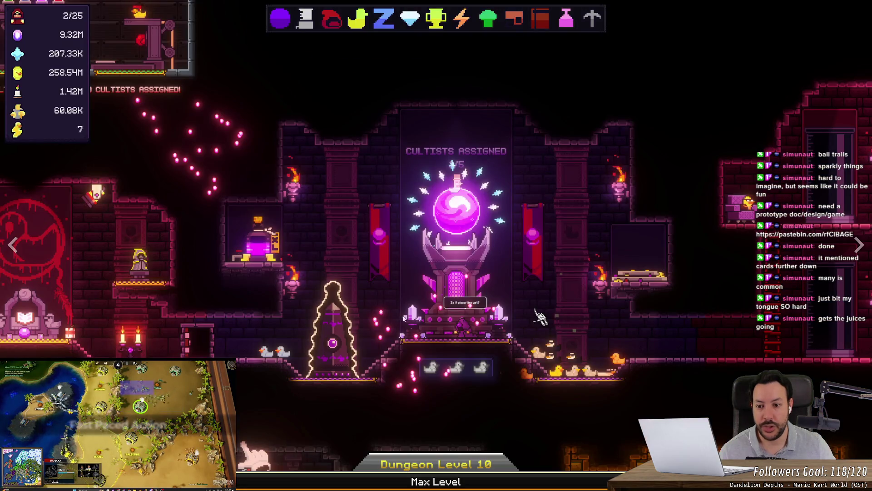